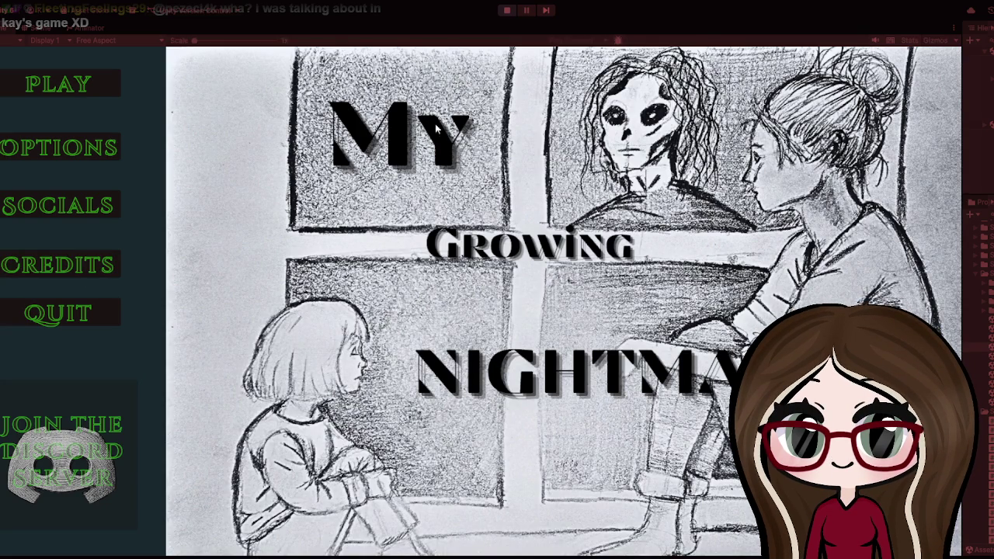
Stop the running Unity game to return to the main menu scene view
left_click(507, 10)
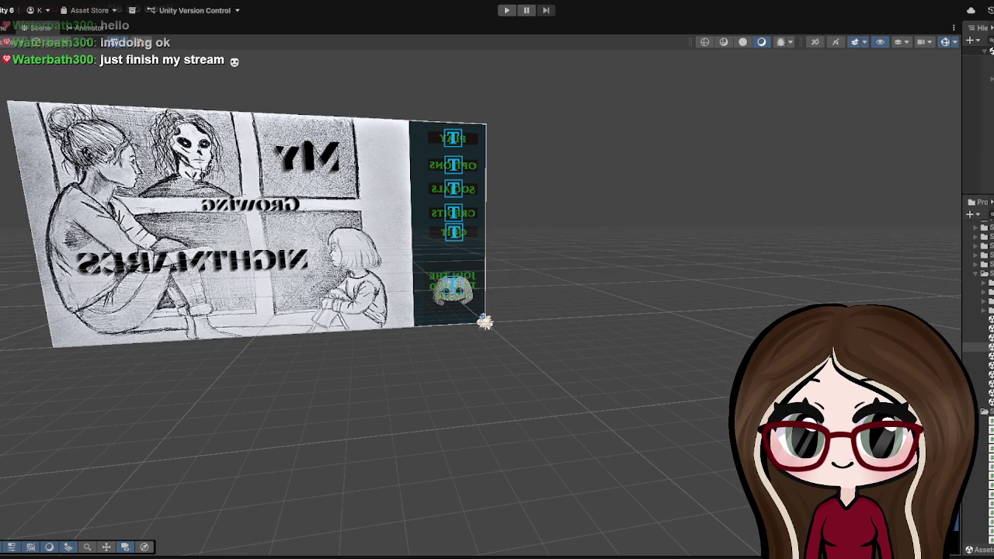
scroll(484, 322, "up", 2)
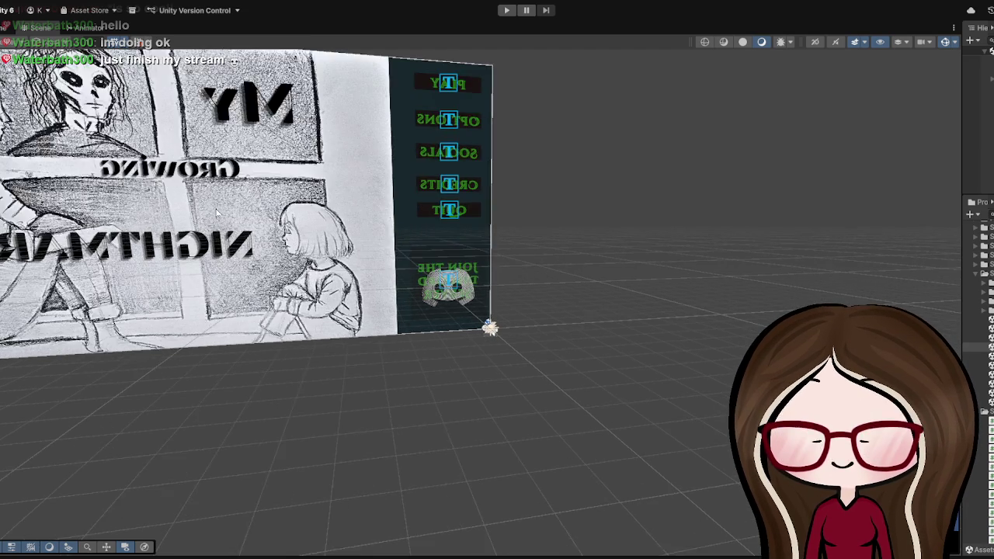
scroll(489, 329, "up", 2)
scroll(389, 373, "down", 2)
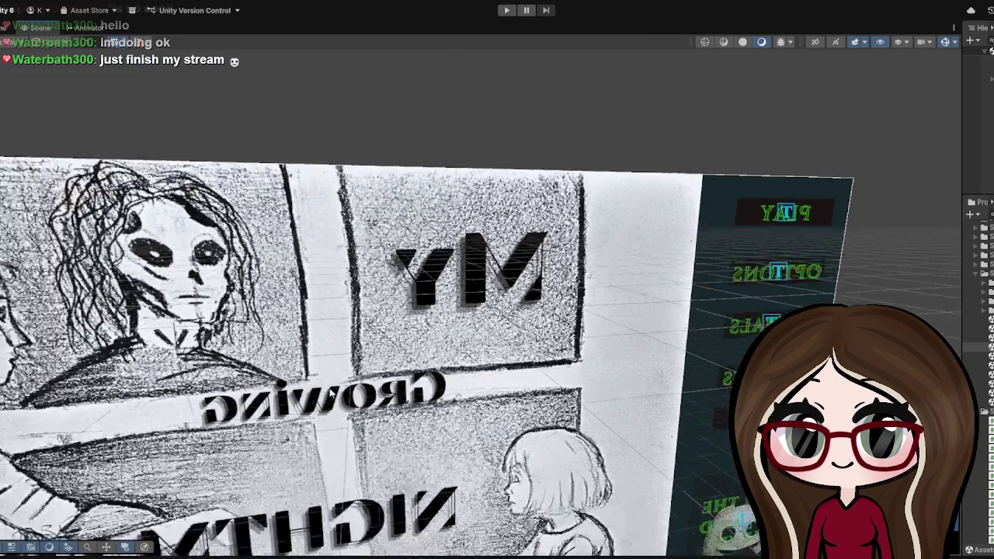
scroll(389, 372, "down", 2)
left_click_drag(327, 386, 505, 359)
scroll(497, 355, "down", 2)
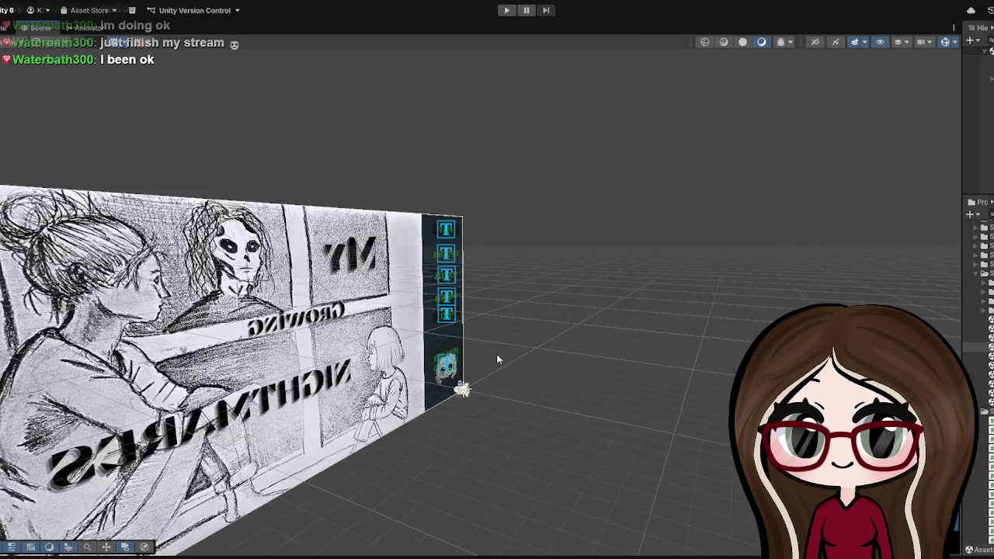
scroll(433, 386, "down", 2)
scroll(433, 386, "down", 2)
scroll(544, 365, "up", 5)
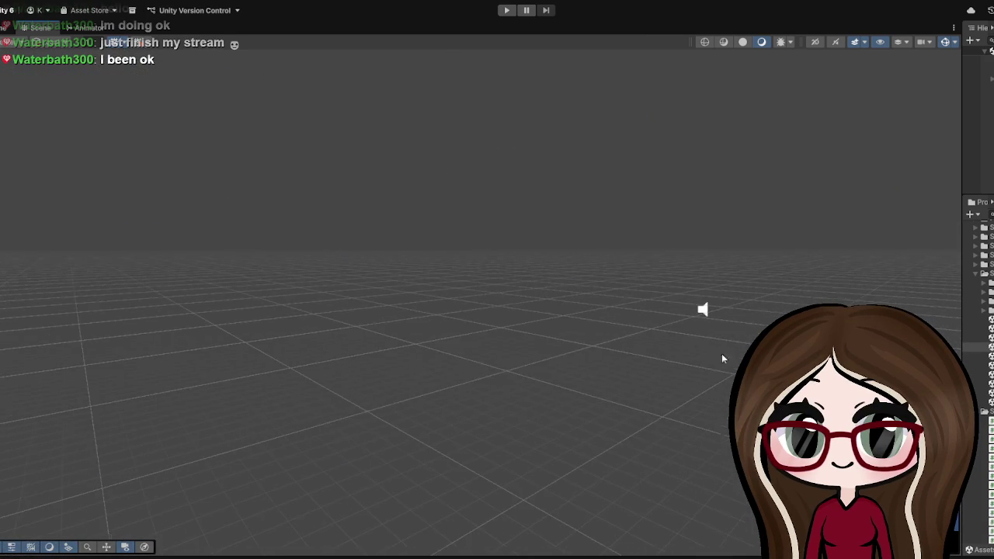
scroll(201, 383, "down", 3)
scroll(329, 355, "down", 2)
left_click_drag(329, 355, 67, 433)
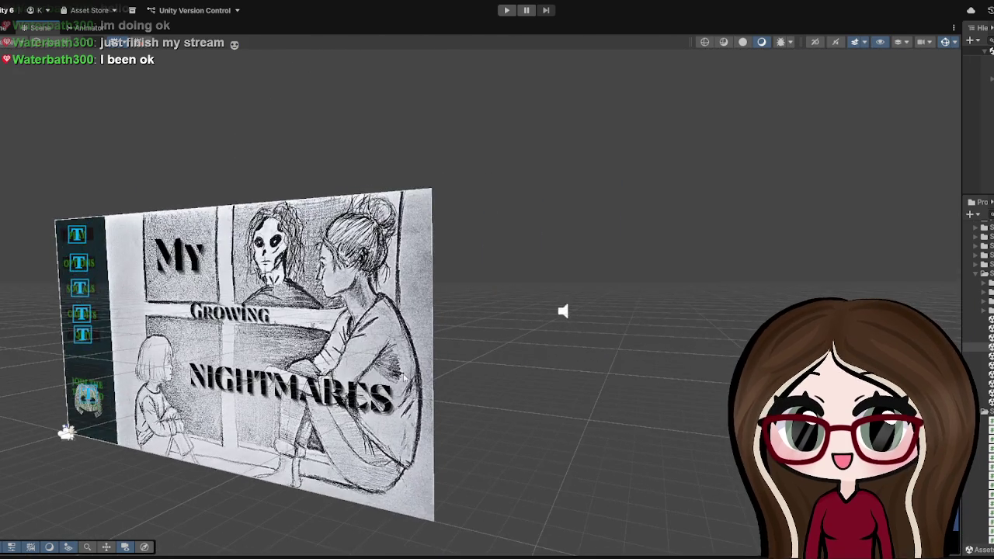
scroll(138, 416, "up", 3)
scroll(139, 416, "up", 3)
scroll(311, 389, "down", 2)
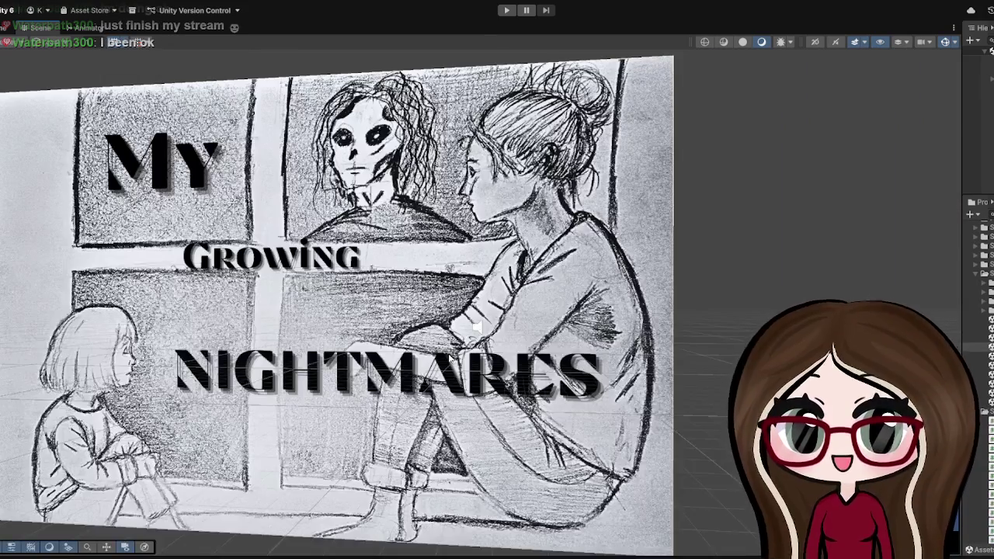
scroll(441, 391, "up", 1)
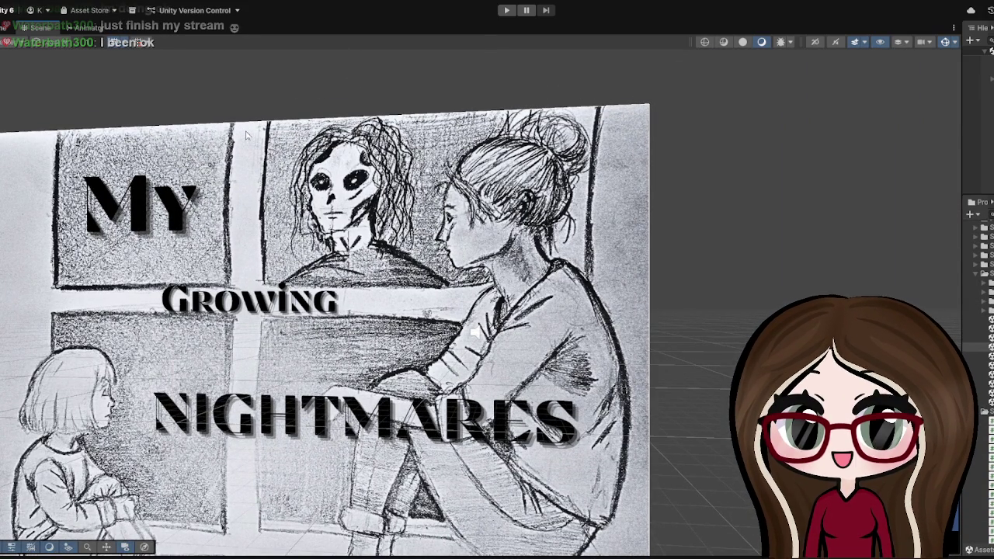
scroll(246, 136, "down", 3)
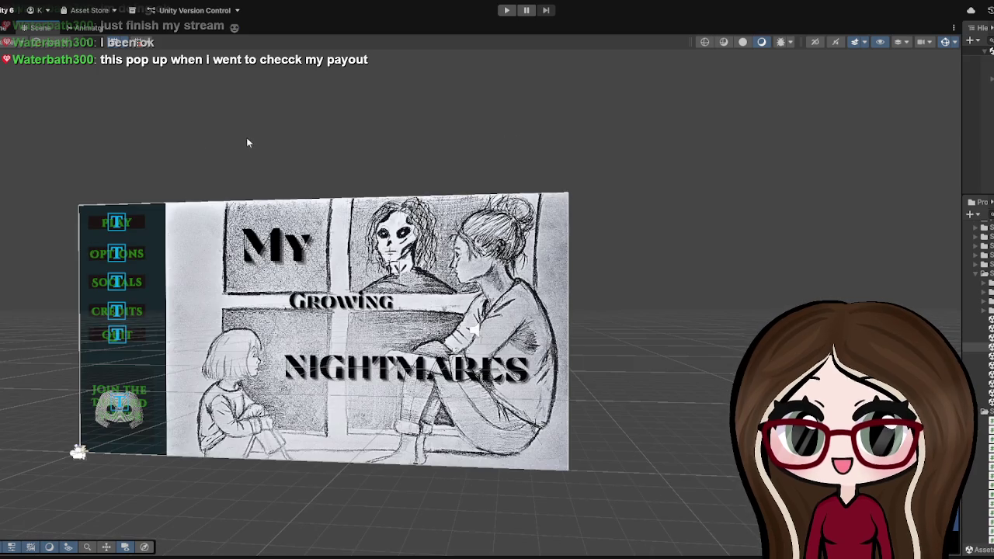
scroll(247, 137, "up", 2)
scroll(247, 137, "up", 2)
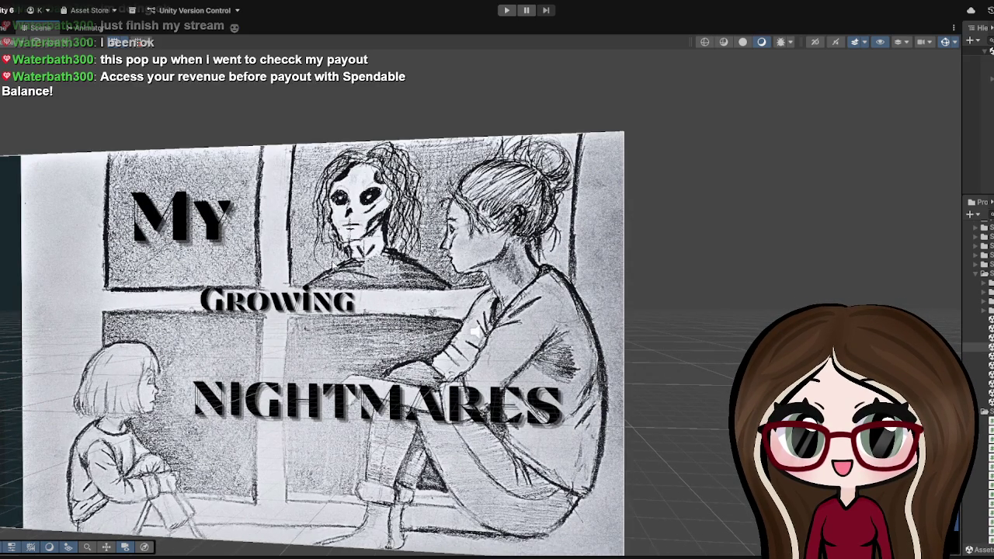
scroll(332, 264, "down", 1)
scroll(332, 264, "down", 2)
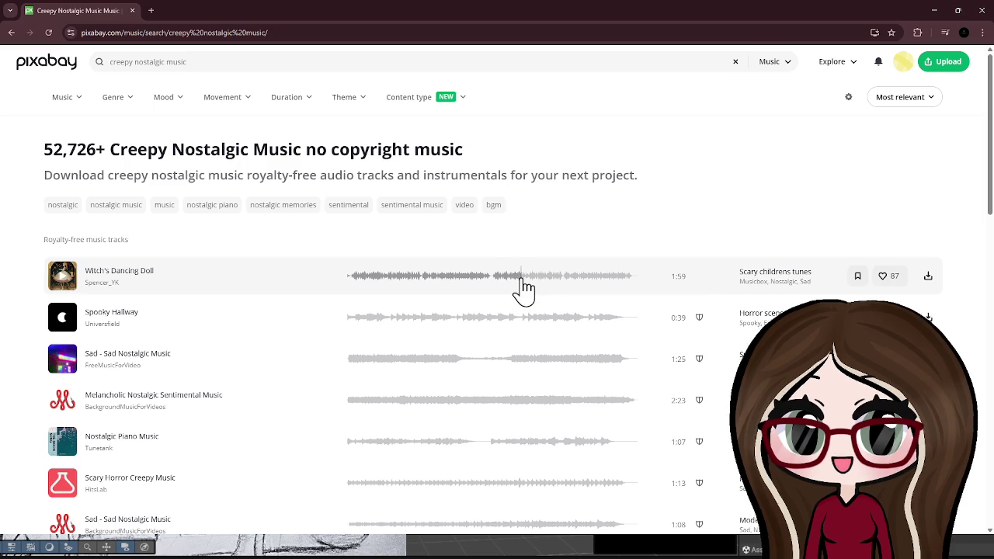
Preview Witch's Dancing Doll, pausing and skipping ahead along its waveform
left_click(66, 286)
left_click(67, 286)
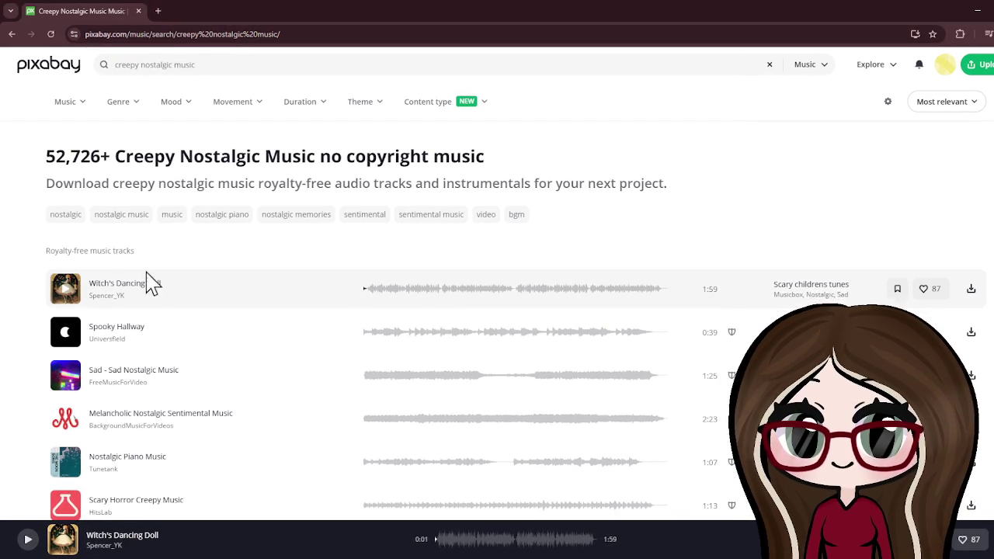
left_click(77, 288)
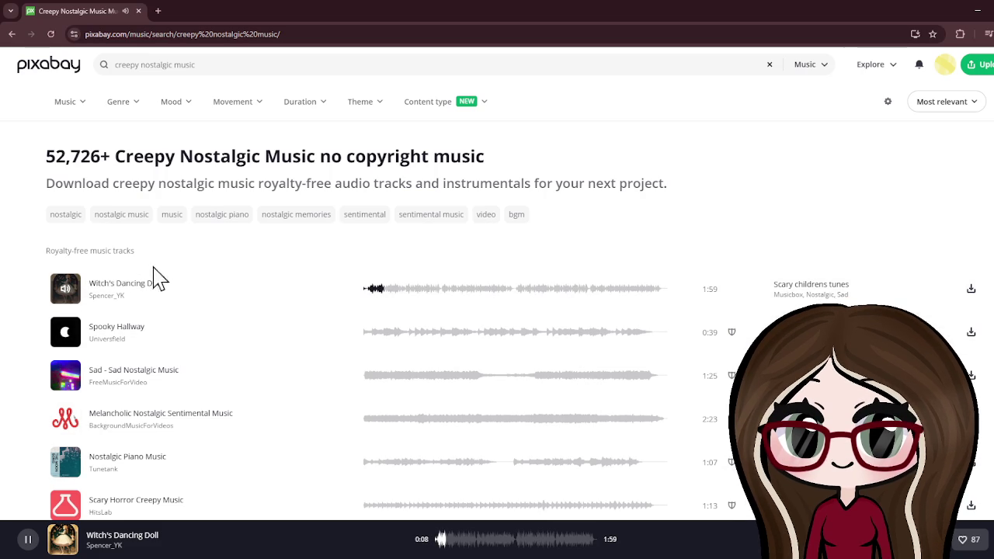
left_click(62, 288)
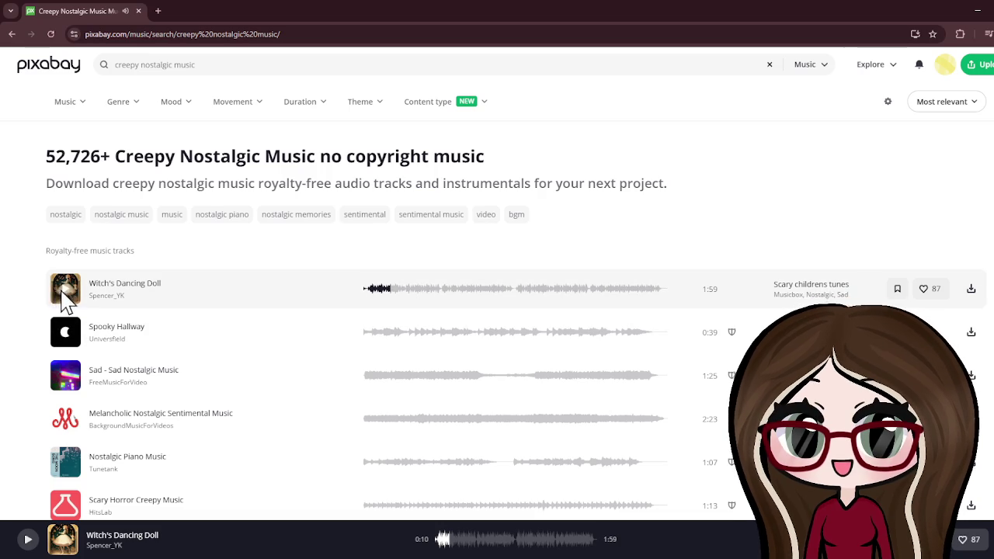
left_click(66, 289)
left_click(438, 289)
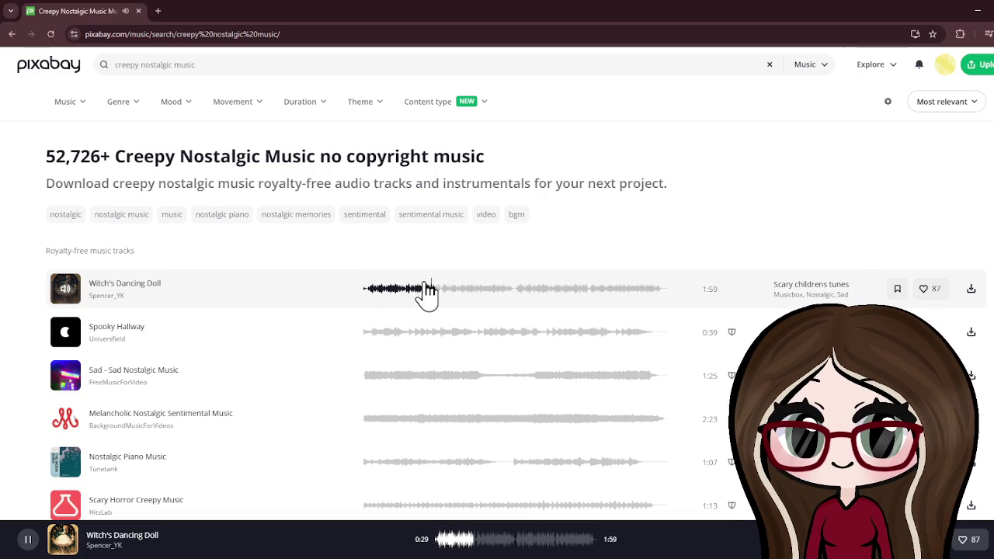
left_click(65, 290)
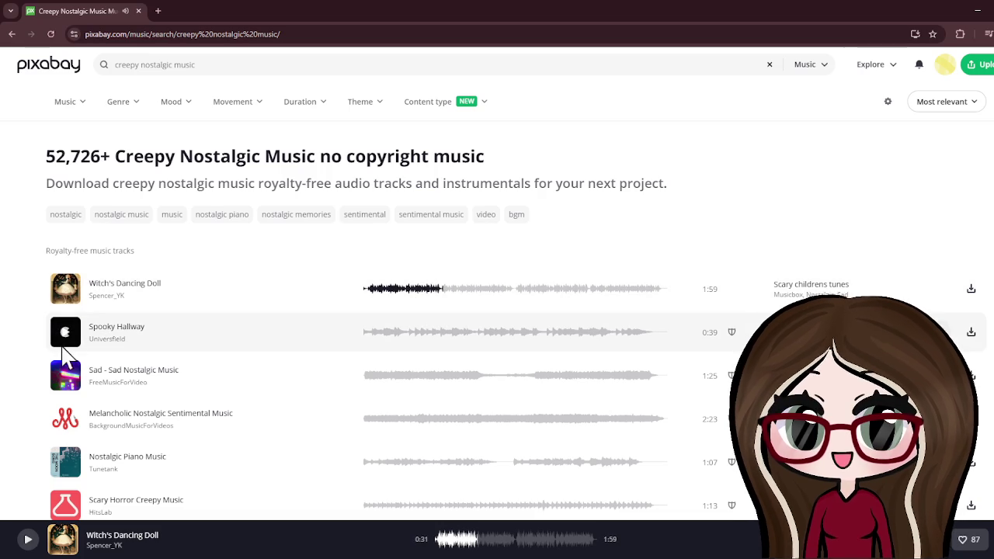
Briefly try Spooky Hallway, then go back to Witch's Dancing Doll and pause at 0:25
left_click(67, 334)
left_click(68, 334)
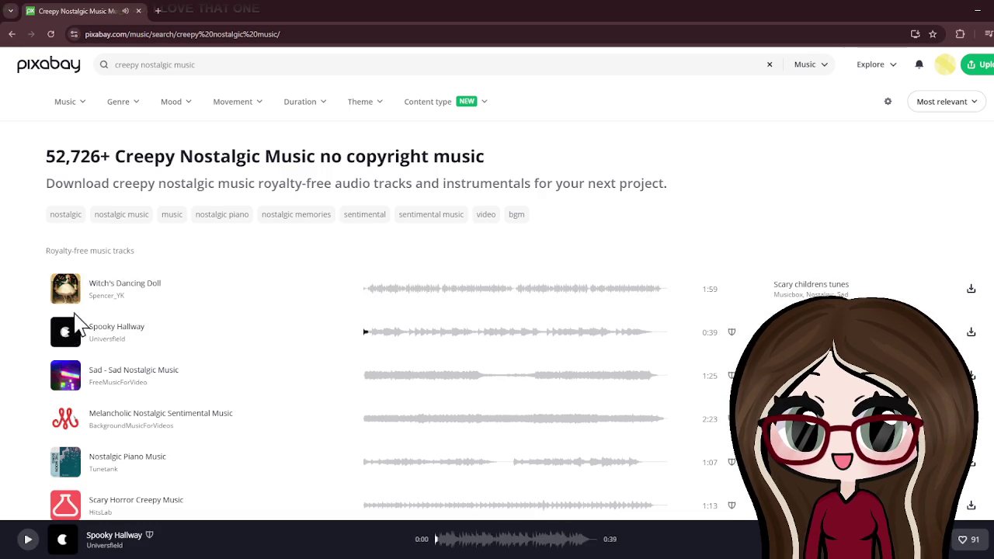
left_click(65, 292)
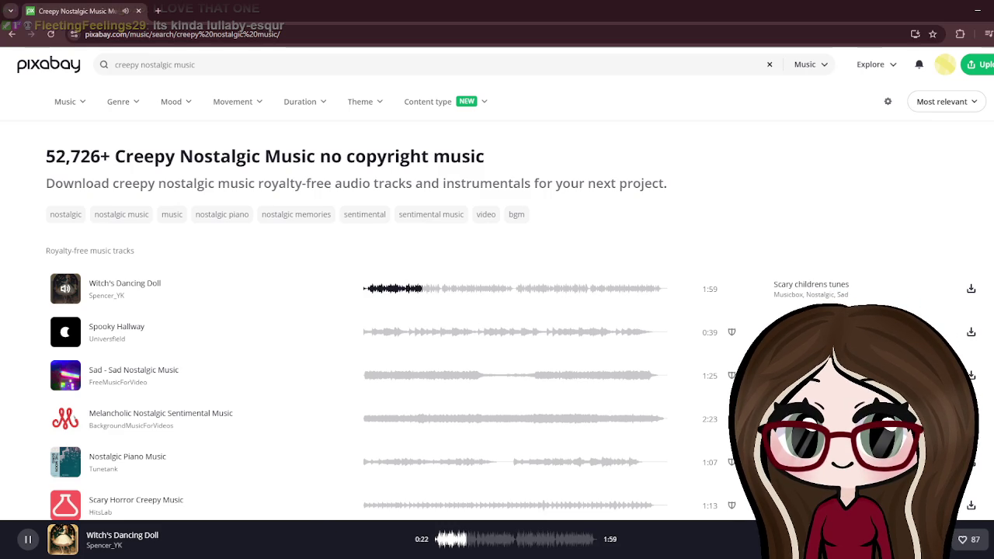
key("space")
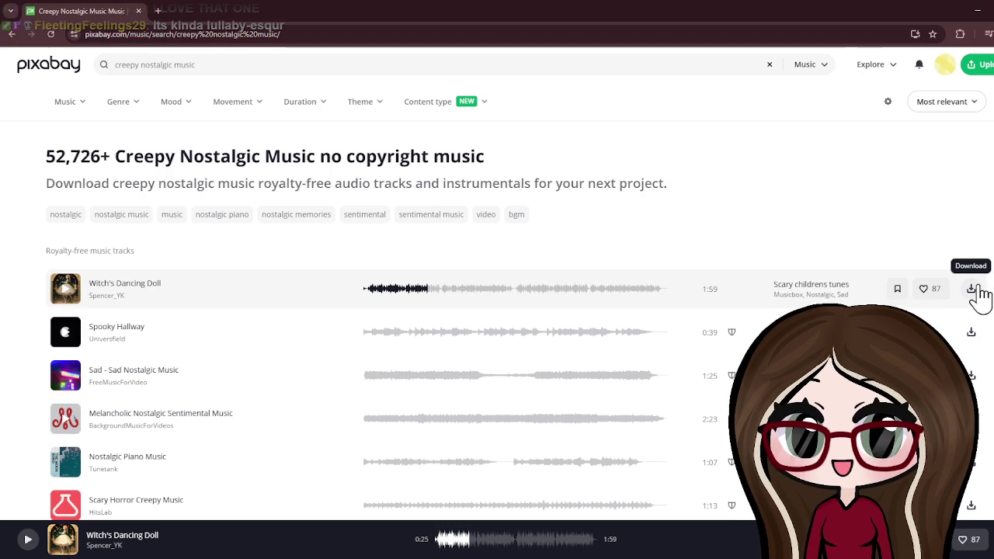
Download Witch's Dancing Doll and dismiss the creator's thank-you popup
left_click(972, 289)
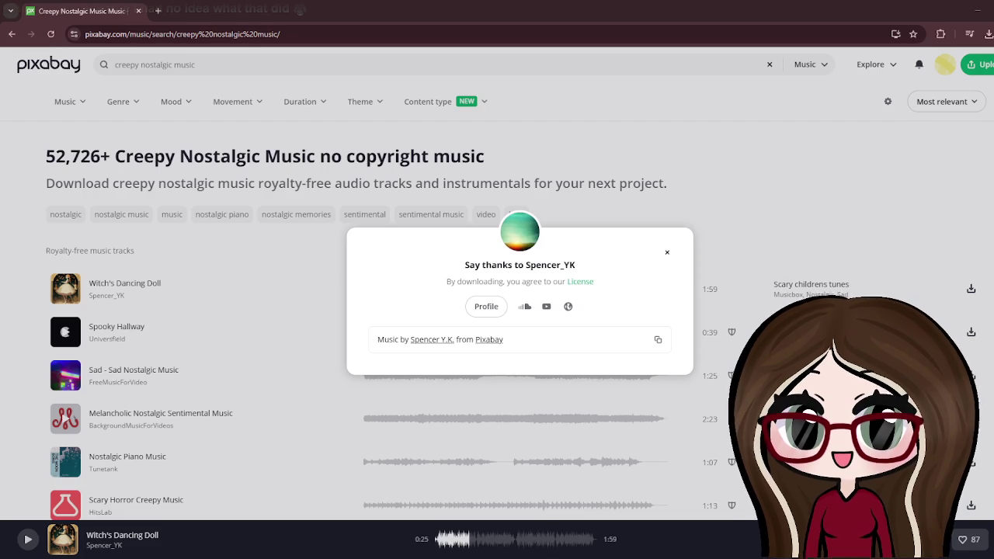
left_click(667, 253)
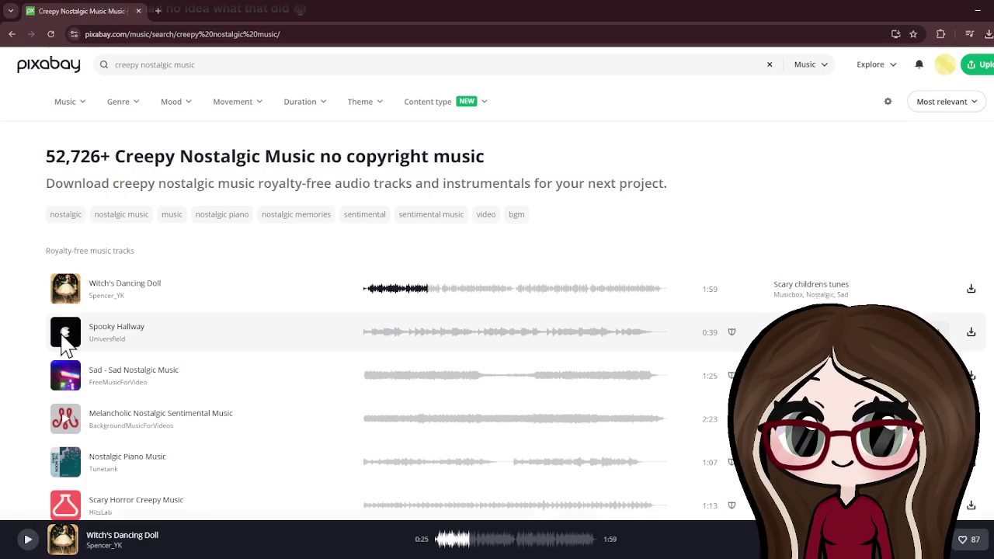
Sample Spooky Hallway and Sad - Sad Nostalgic Music, then play Melancholic Nostalgic Sentimental Music
left_click(67, 334)
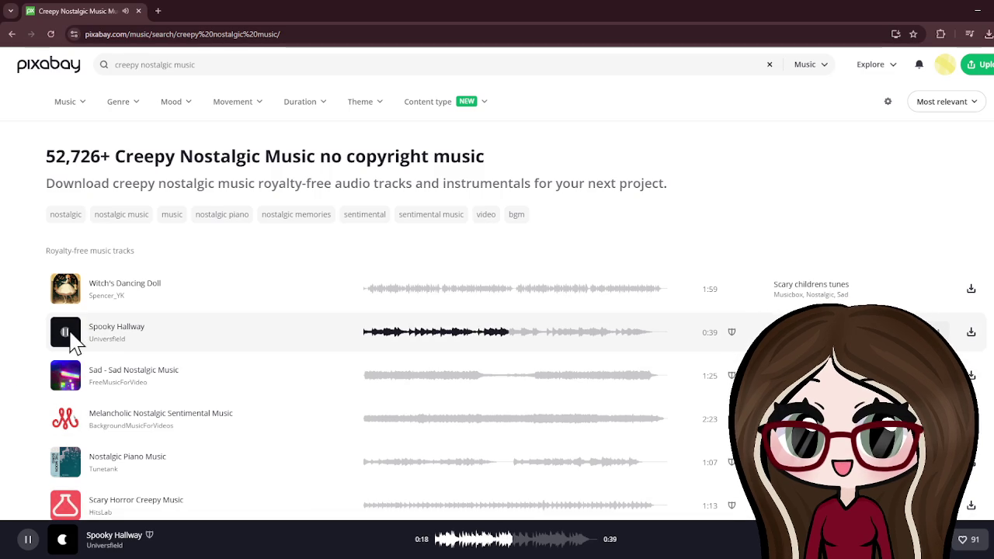
left_click(69, 332)
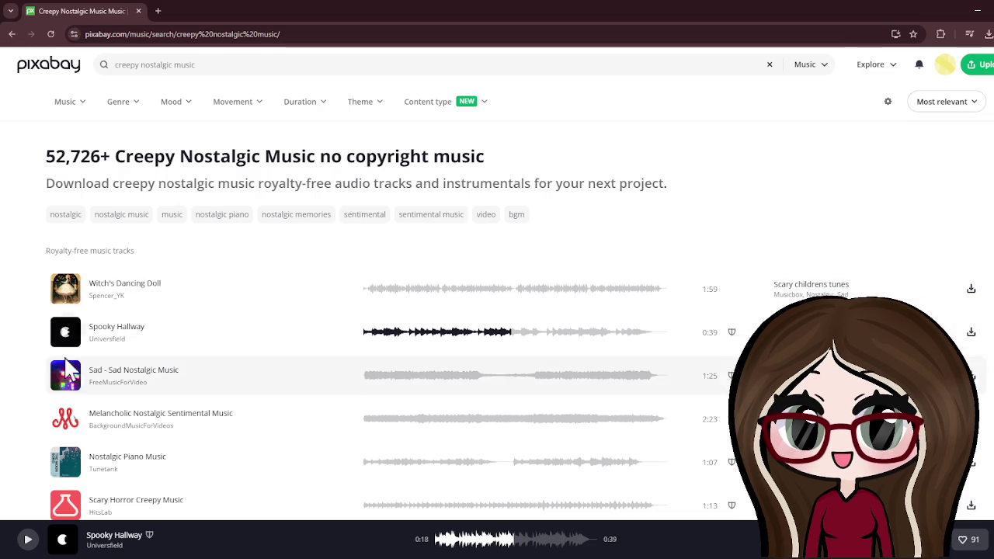
left_click(66, 380)
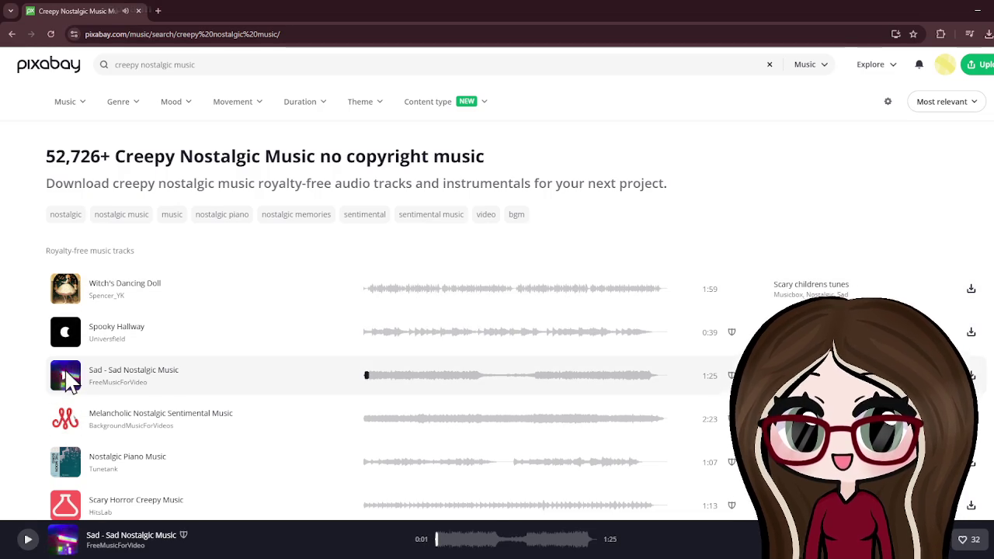
left_click(425, 375)
left_click(461, 376)
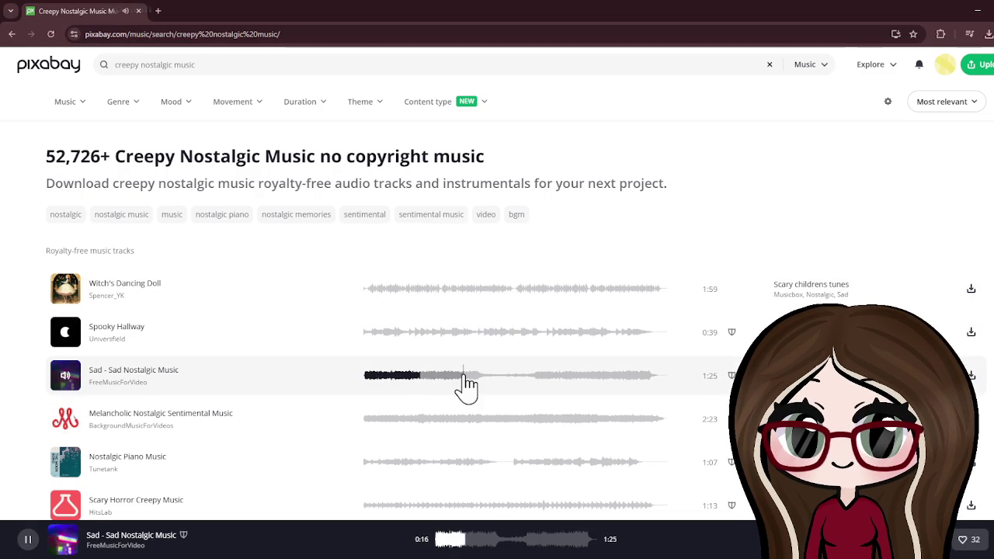
left_click(66, 378)
scroll(133, 381, "down", 1)
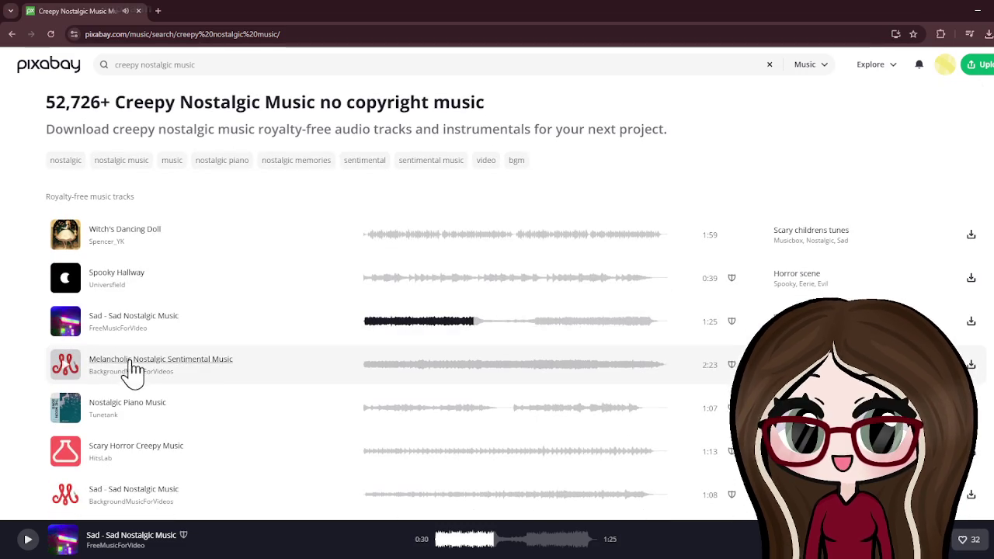
left_click(69, 366)
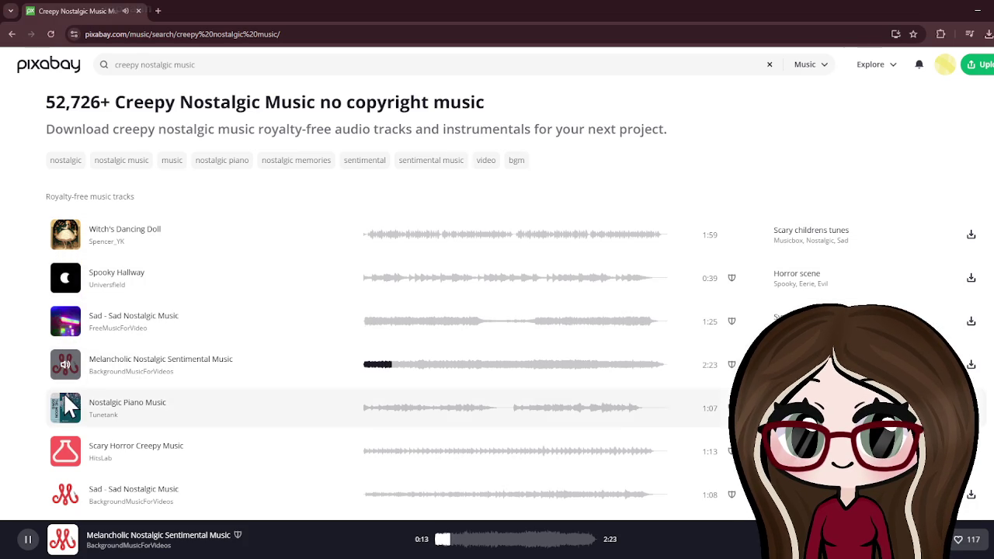
Pause Melancholic, audition Nostalgic Piano Music, then play the first Scary Horror Creepy Music
left_click(66, 370)
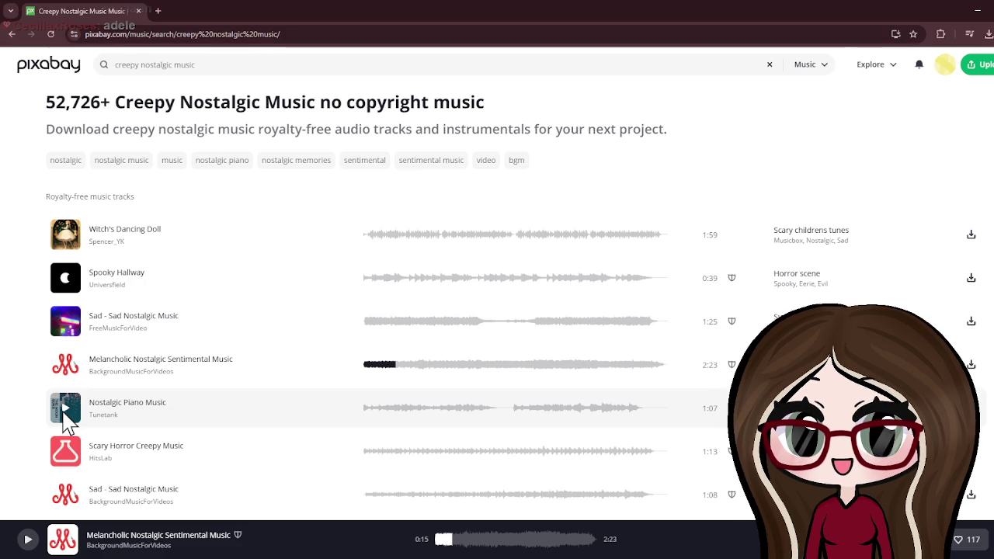
left_click(65, 408)
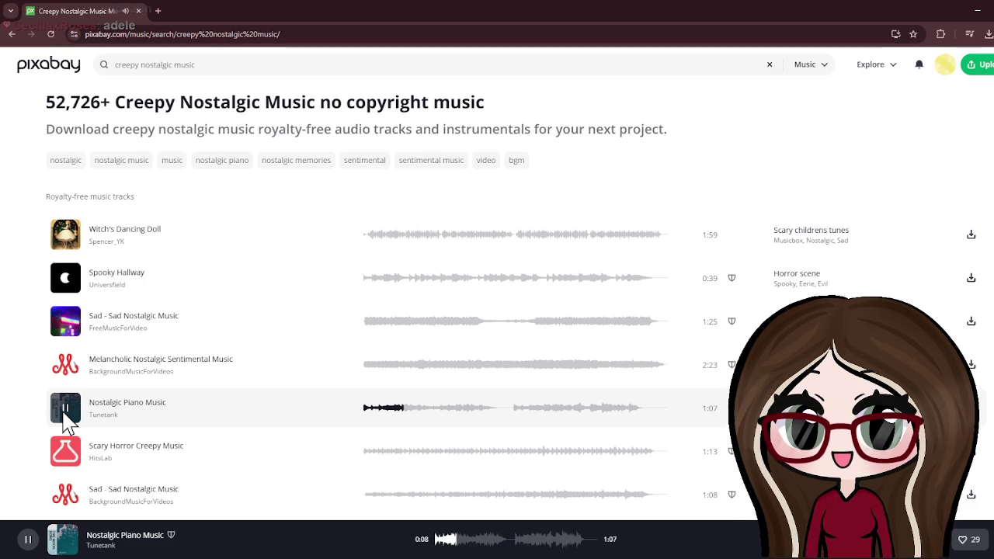
left_click(65, 411)
scroll(109, 365, "down", 2)
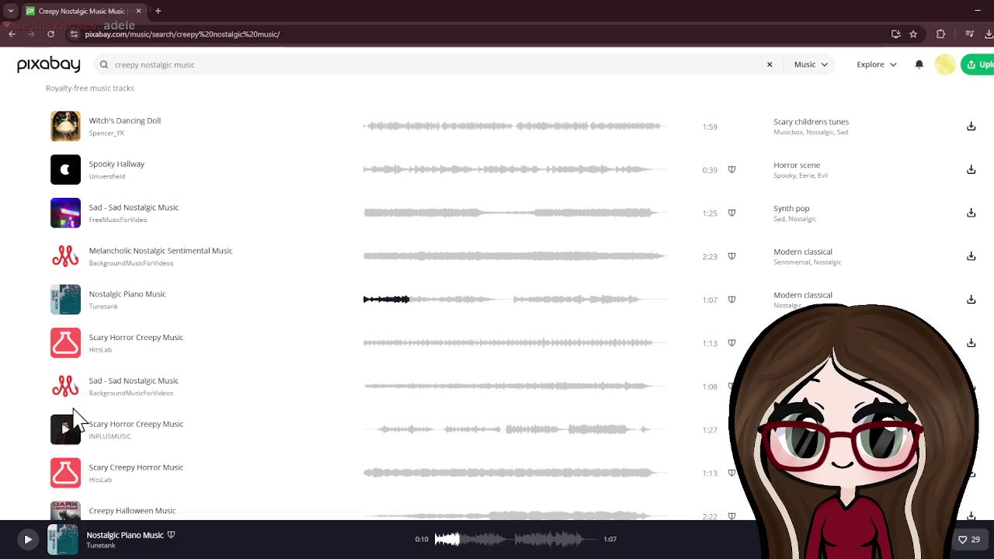
left_click(66, 346)
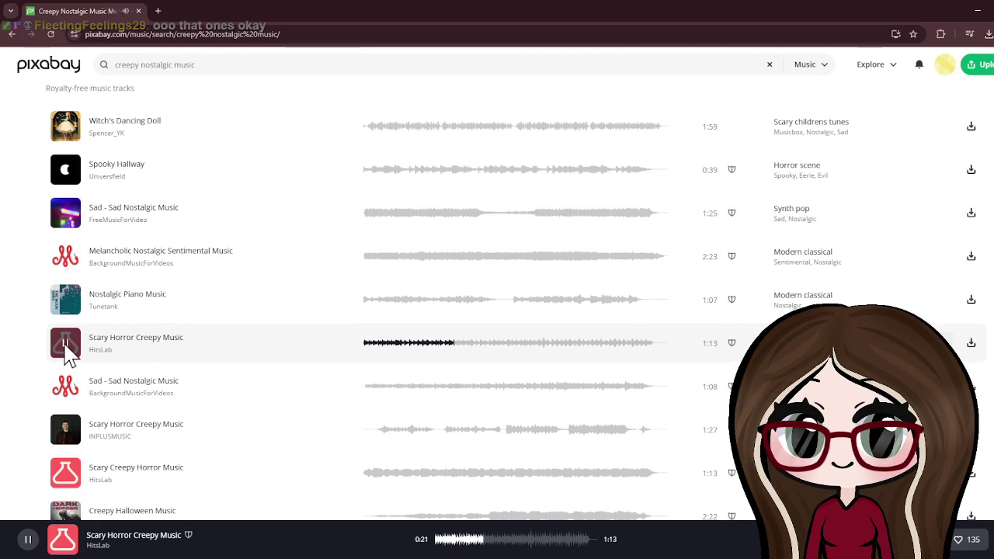
Recheck Witch's Dancing Doll and the second Scary track, then download the first Scary Horror Creepy Music
left_click(64, 129)
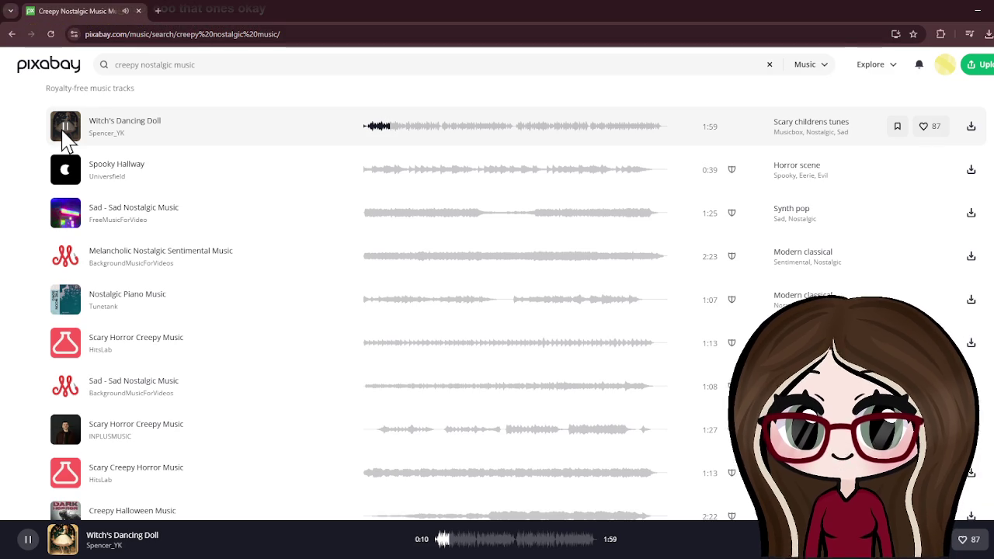
left_click(66, 129)
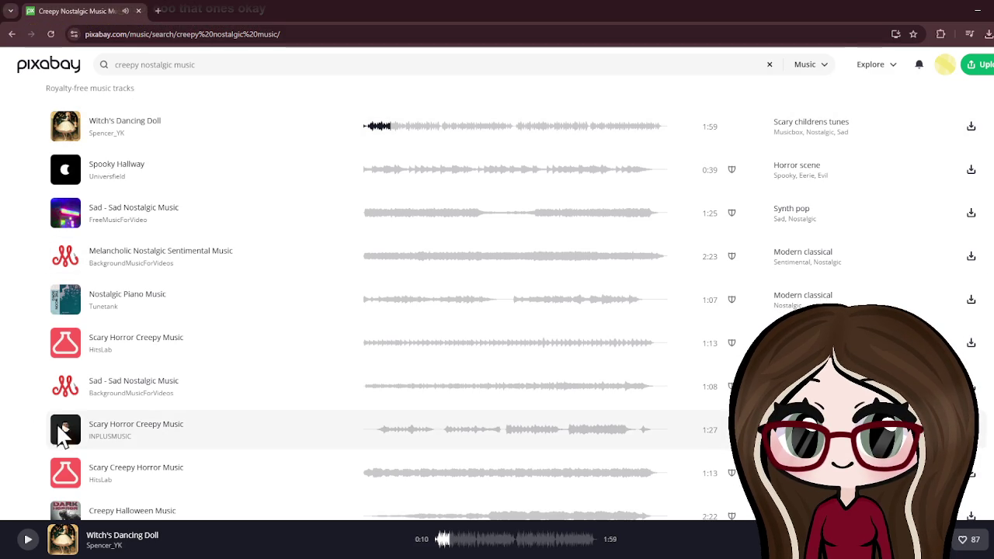
left_click(67, 436)
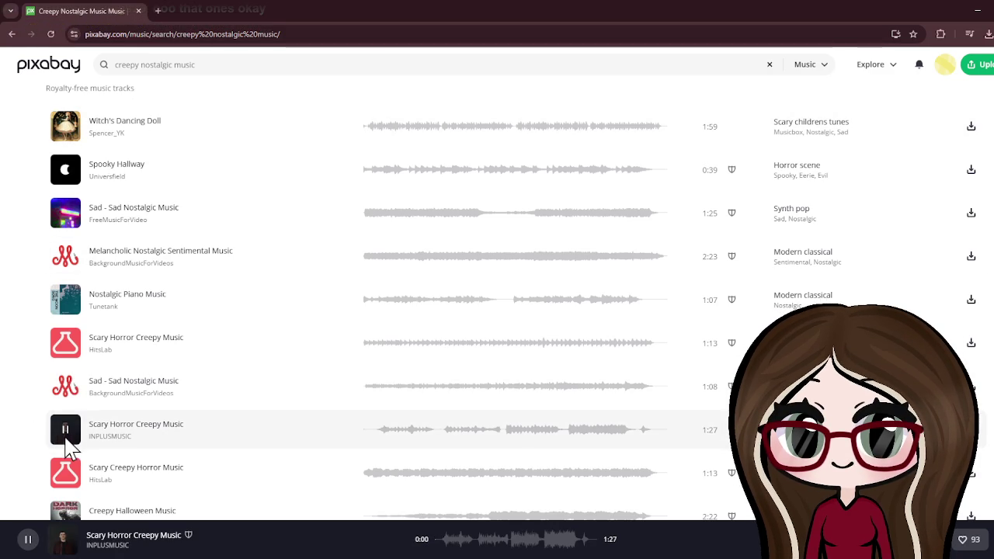
left_click(65, 347)
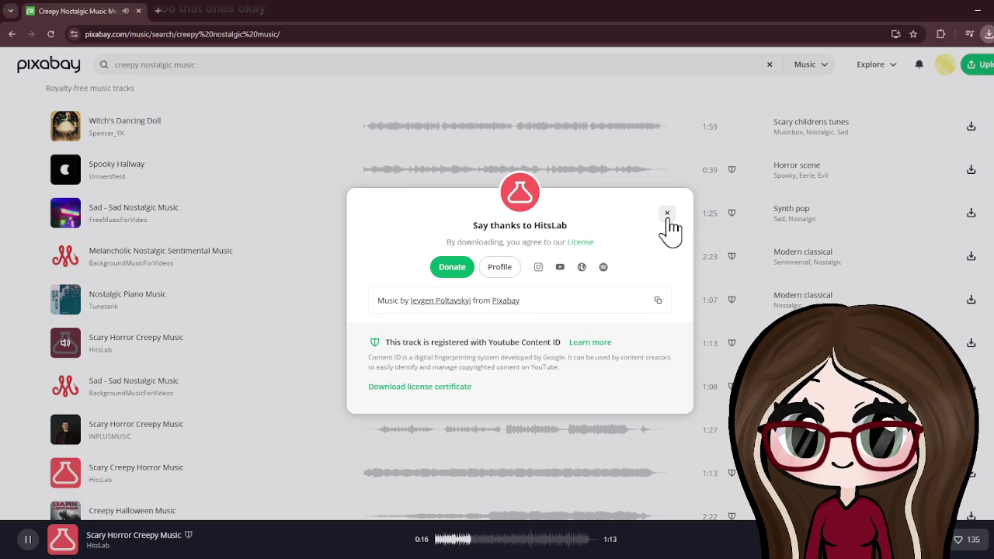
left_click(667, 214)
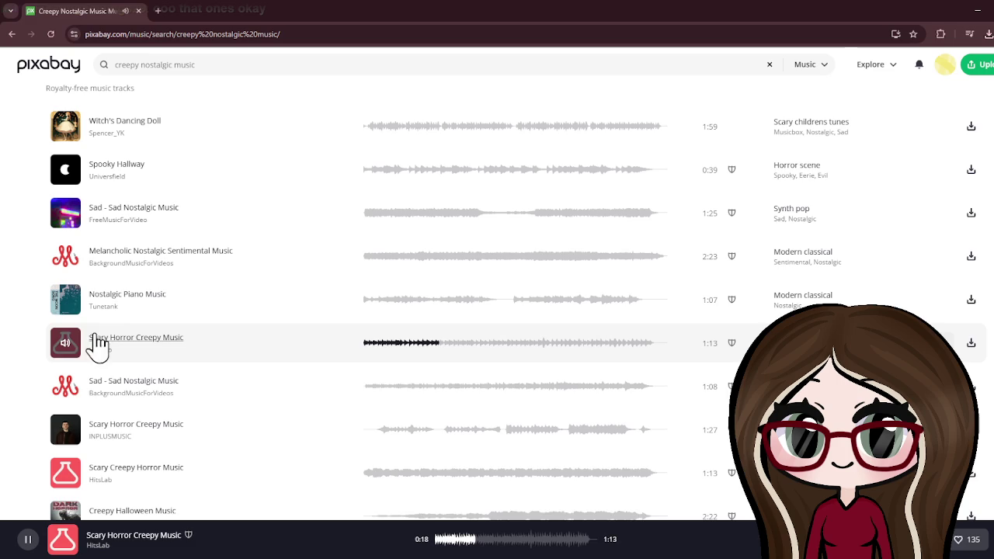
Audition the second Sad and second Scary Horror Creepy tracks, then play Scary Creepy Horror Music
left_click(65, 342)
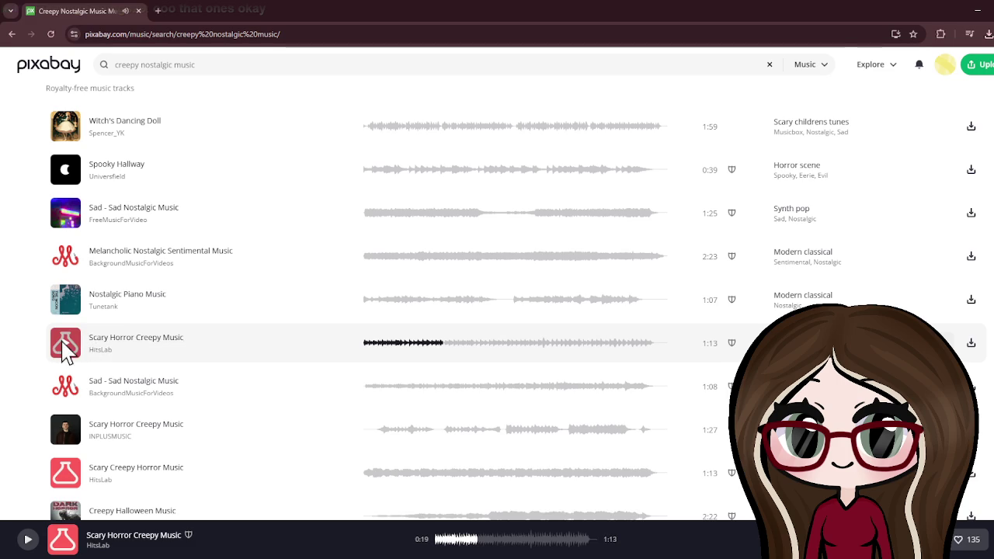
left_click(67, 392)
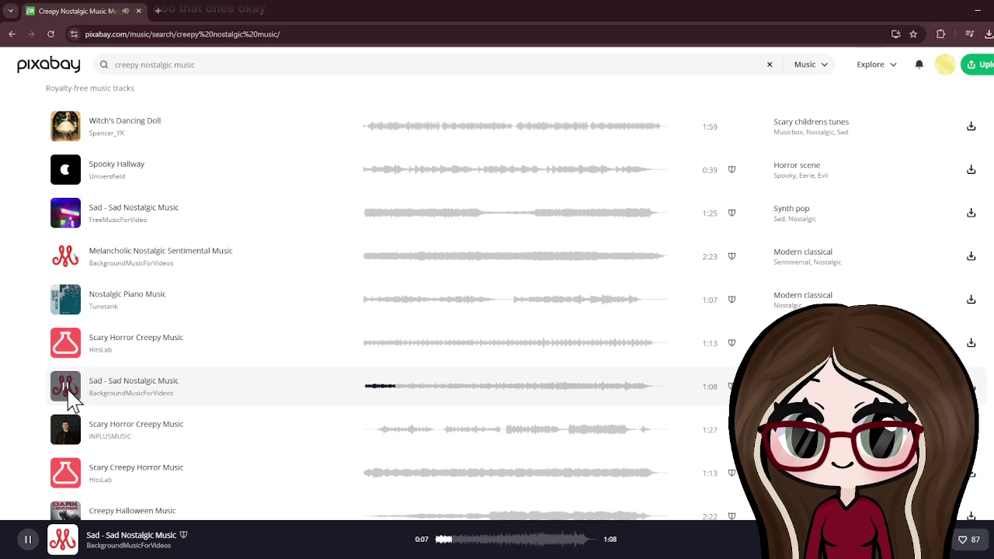
left_click(67, 392)
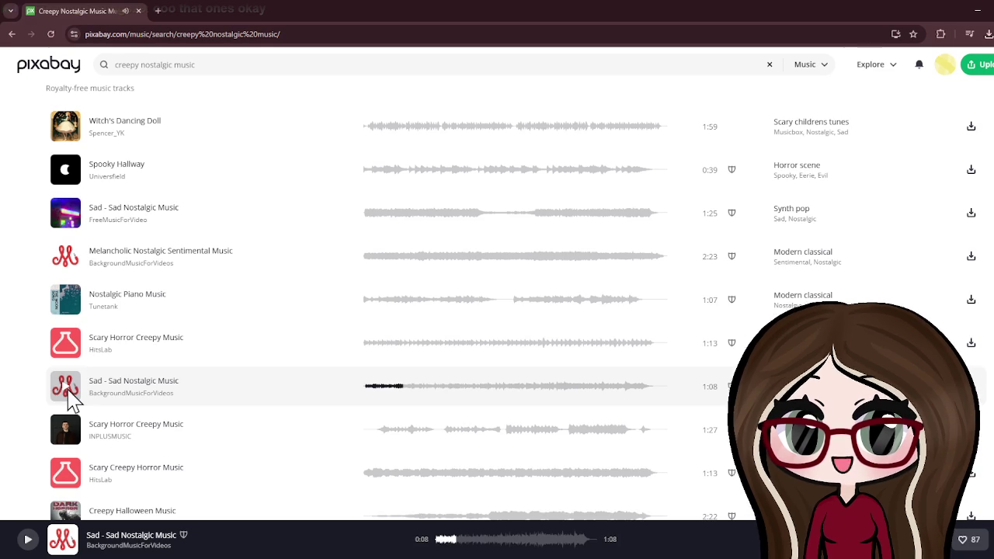
left_click(64, 432)
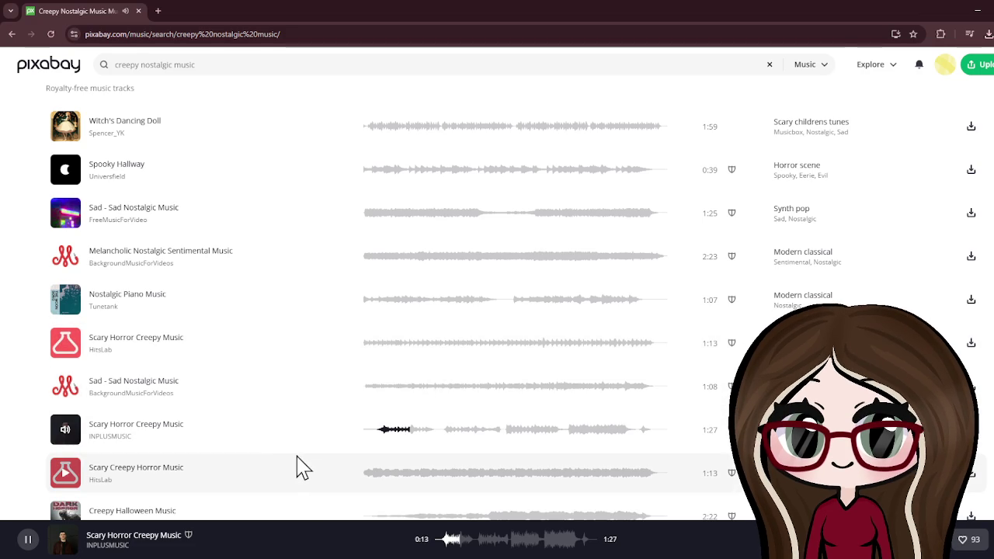
left_click(68, 429)
scroll(70, 420, "down", 2)
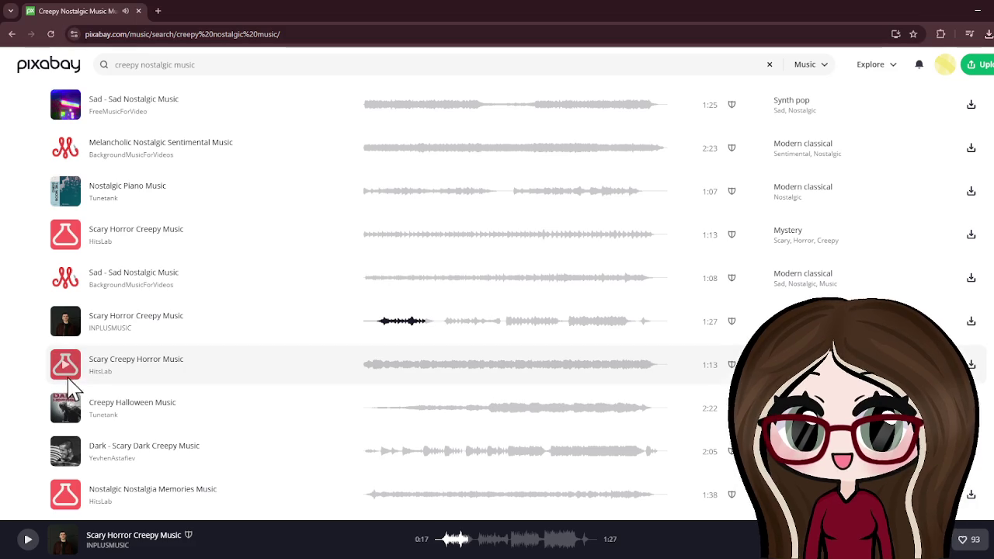
left_click(66, 369)
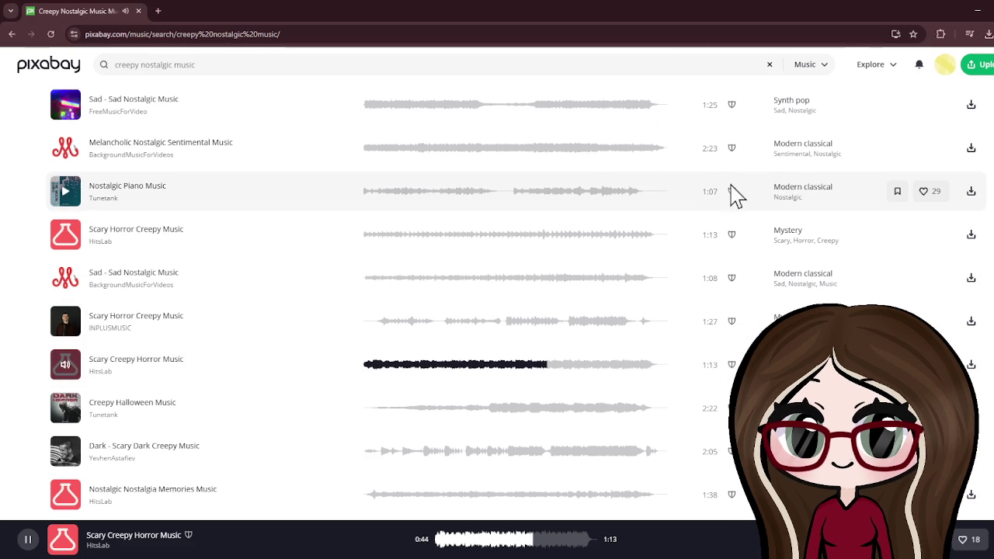
Download Scary Creepy Horror Music, close the thanks popup, and pause it at 0:55
left_click(692, 238)
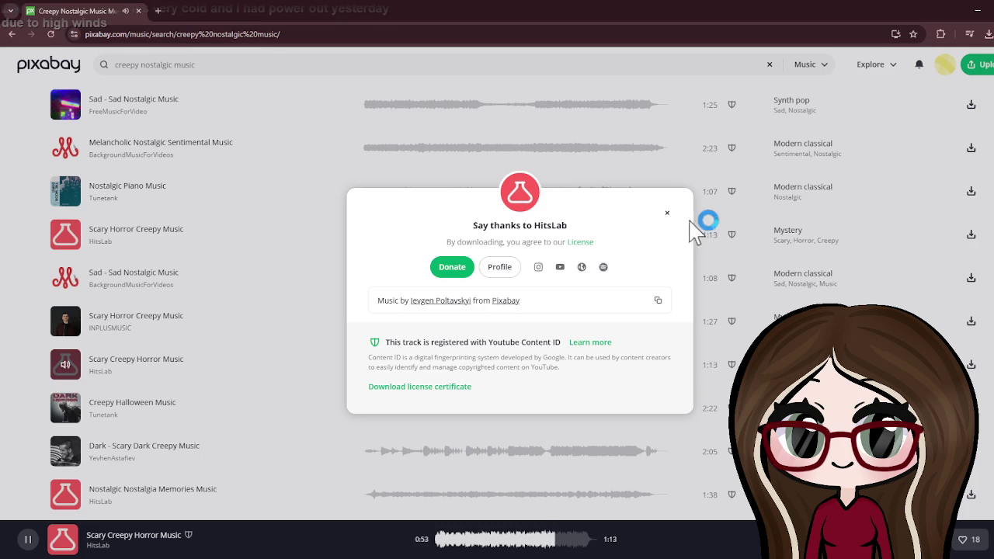
left_click(668, 218)
left_click(68, 369)
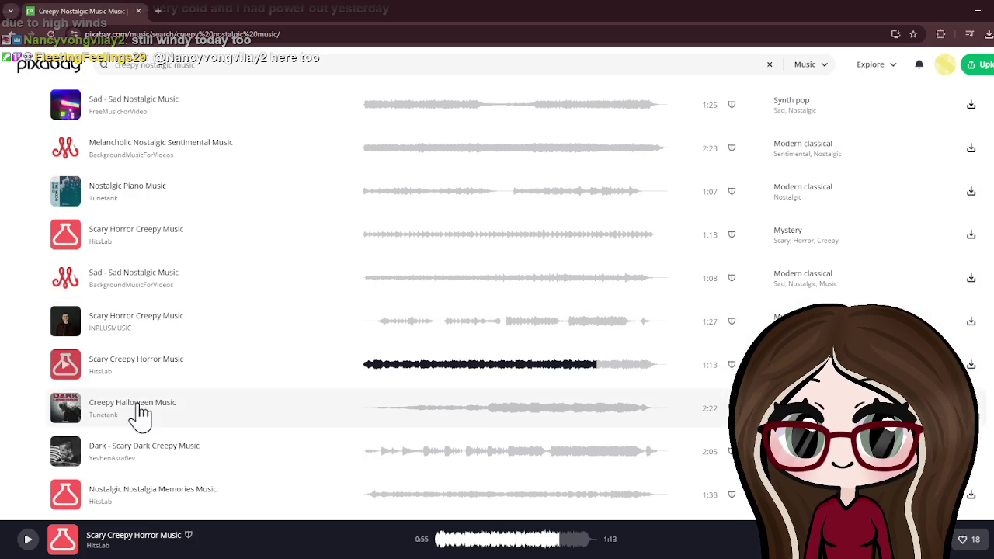
Preview Tunetank's Creepy Halloween Music, jumping ahead to around 0:59 in its waveform
left_click(68, 410)
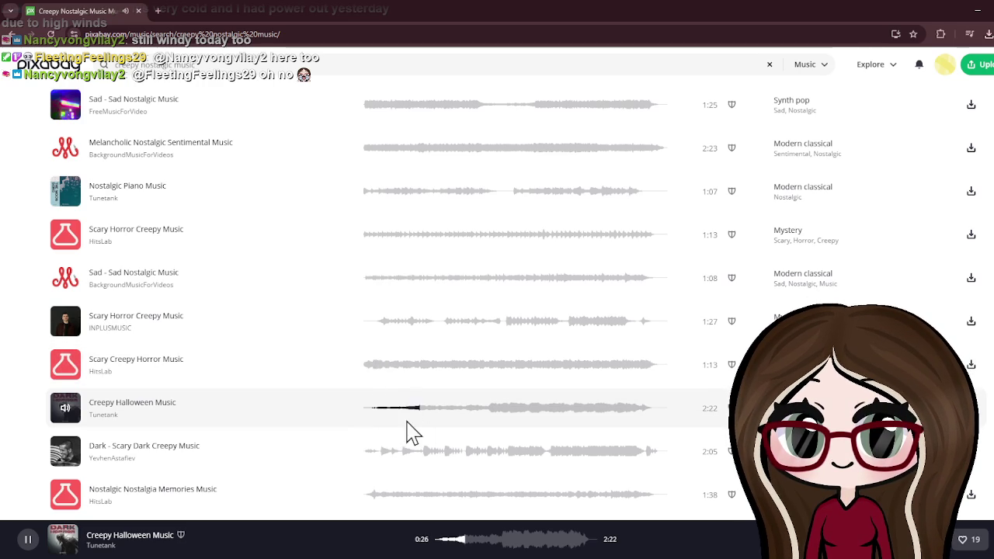
left_click(489, 410)
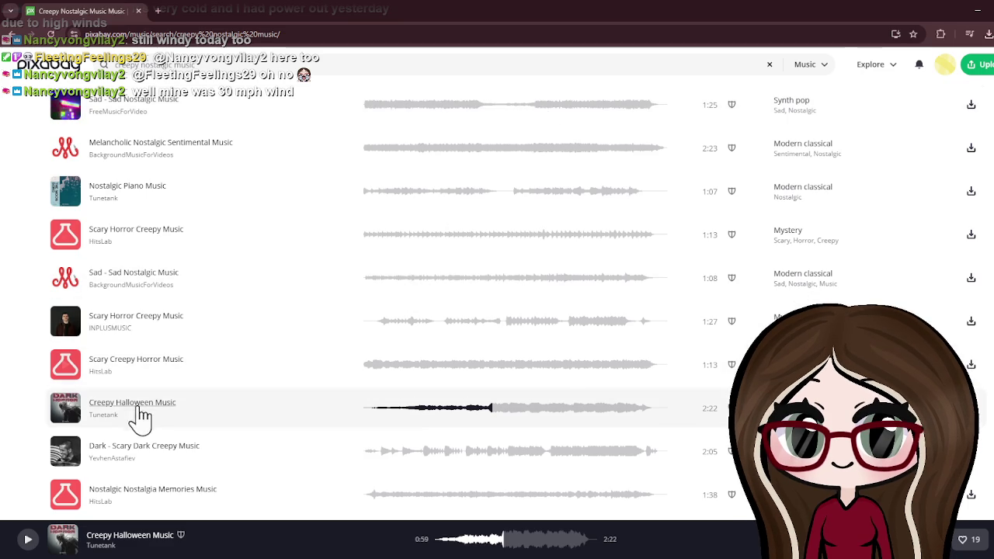
scroll(97, 441, "down", 2)
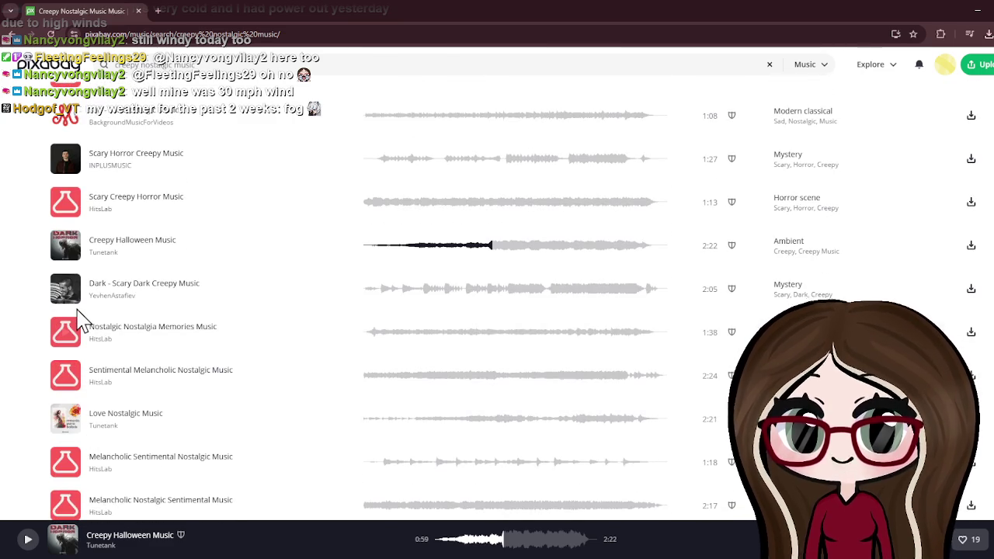
mouse_move(65, 451)
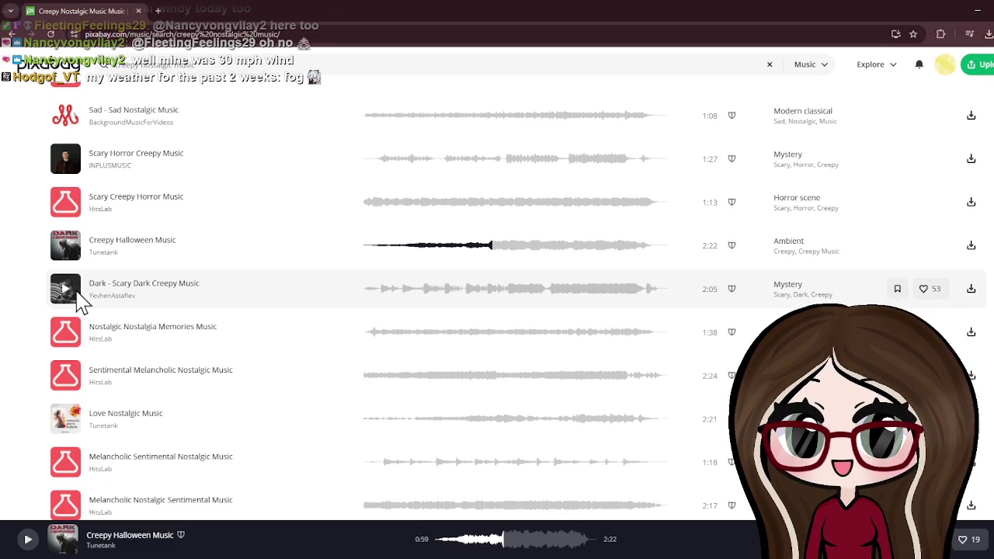
Audition Dark - Scary Dark Creepy Music, then Nostalgic Nostalgia Memories Music, pausing at 0:41
left_click(65, 292)
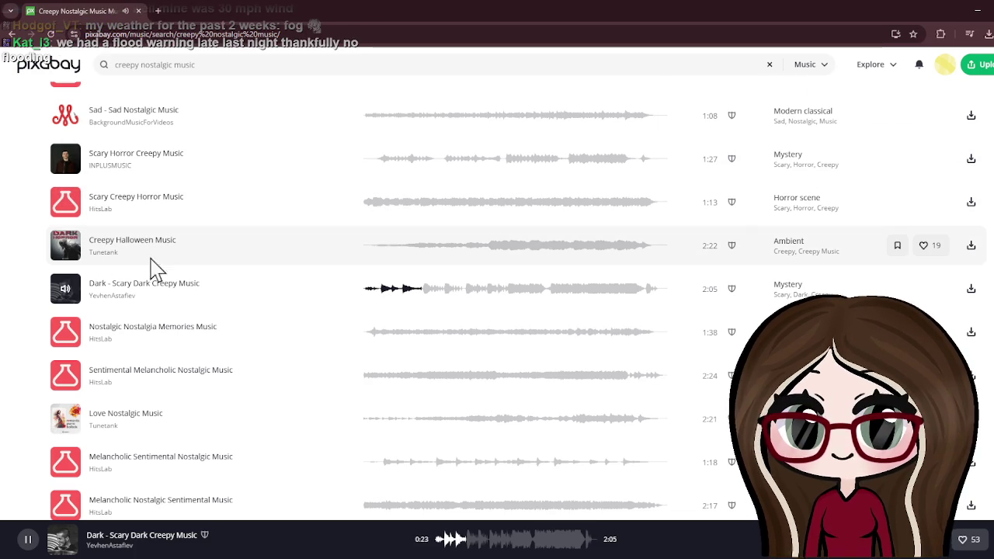
left_click(64, 291)
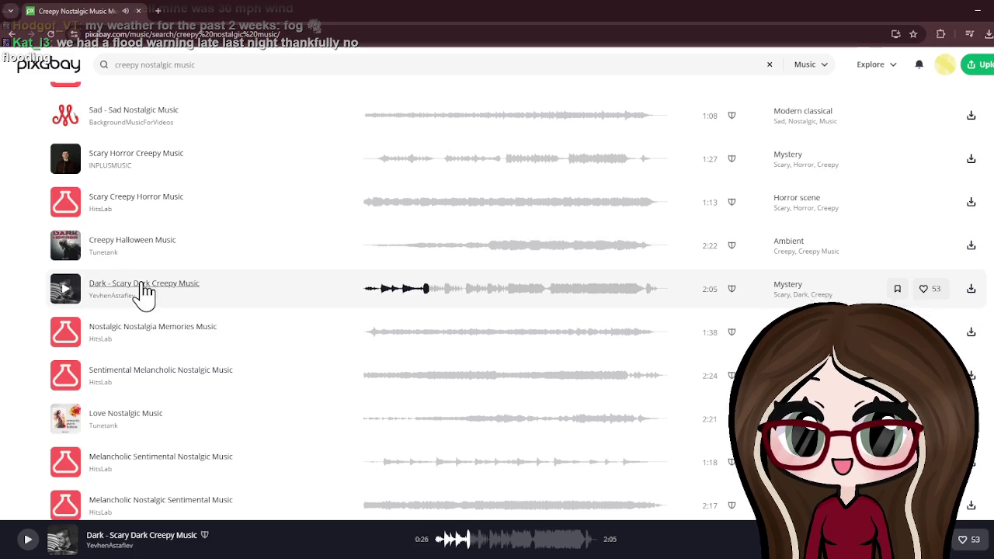
left_click(65, 332)
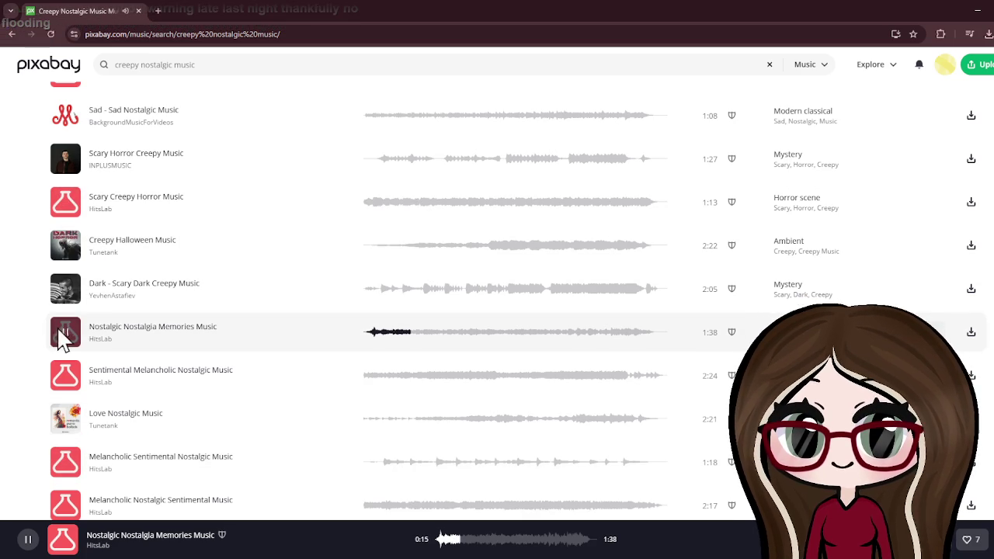
left_click(484, 334)
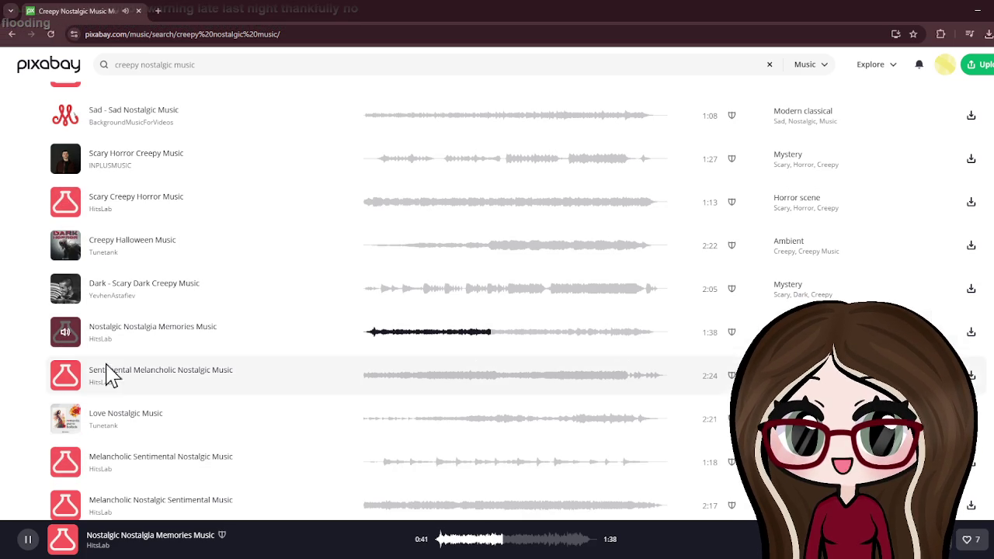
left_click(68, 340)
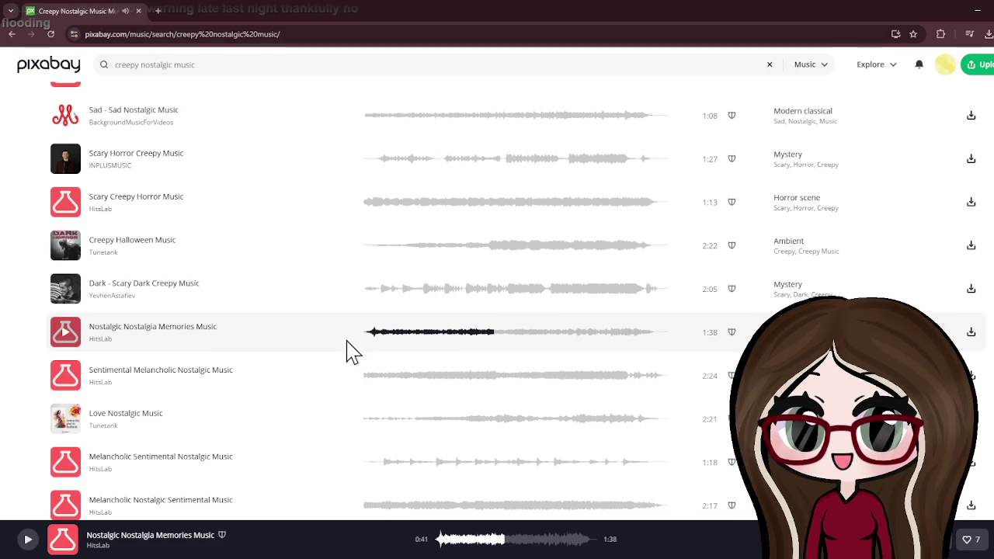
scroll(151, 307, "down", 2)
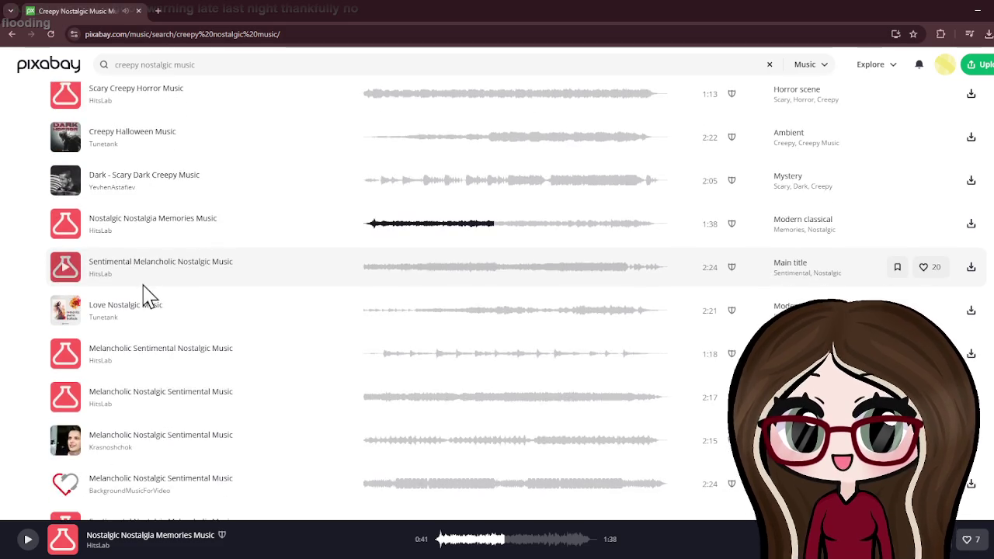
scroll(147, 295, "down", 2)
scroll(147, 295, "down", 1)
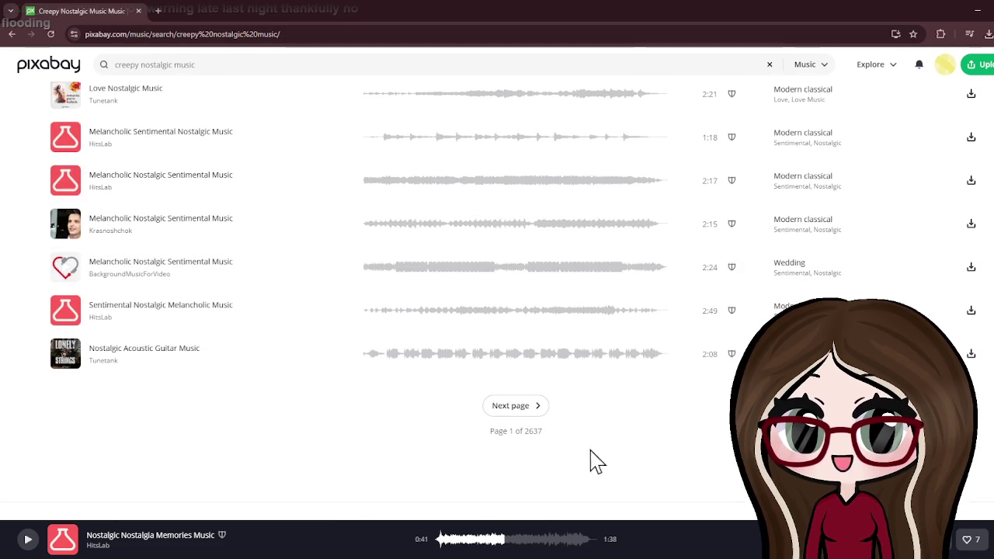
Go to page 2 of the results and briefly preview Memories Nostalgic Nostalgia Music
left_click(515, 412)
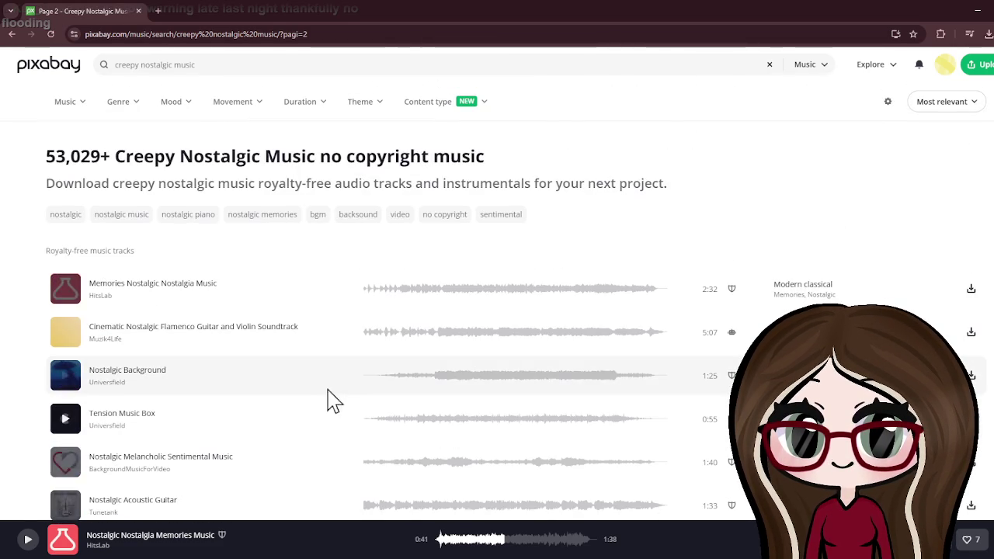
left_click(427, 289)
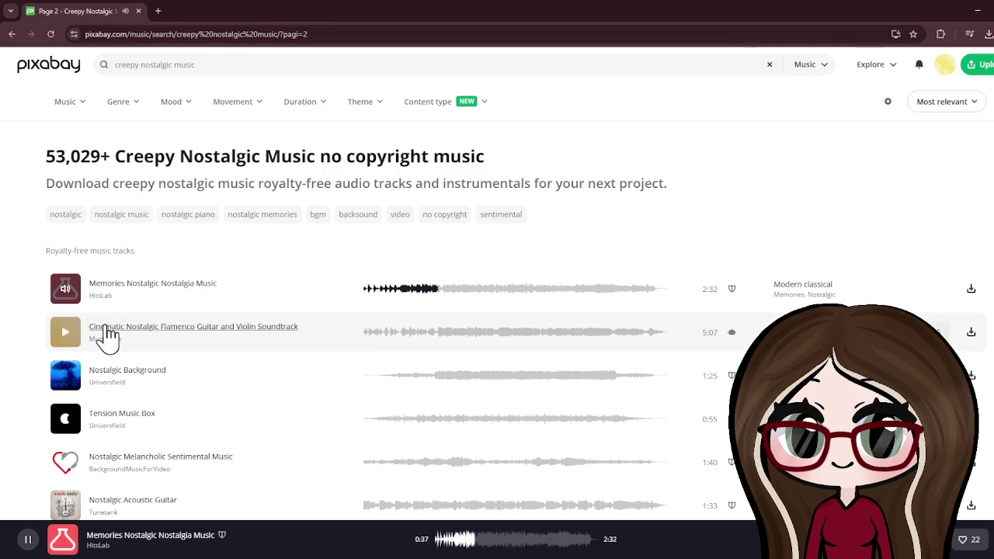
left_click(70, 294)
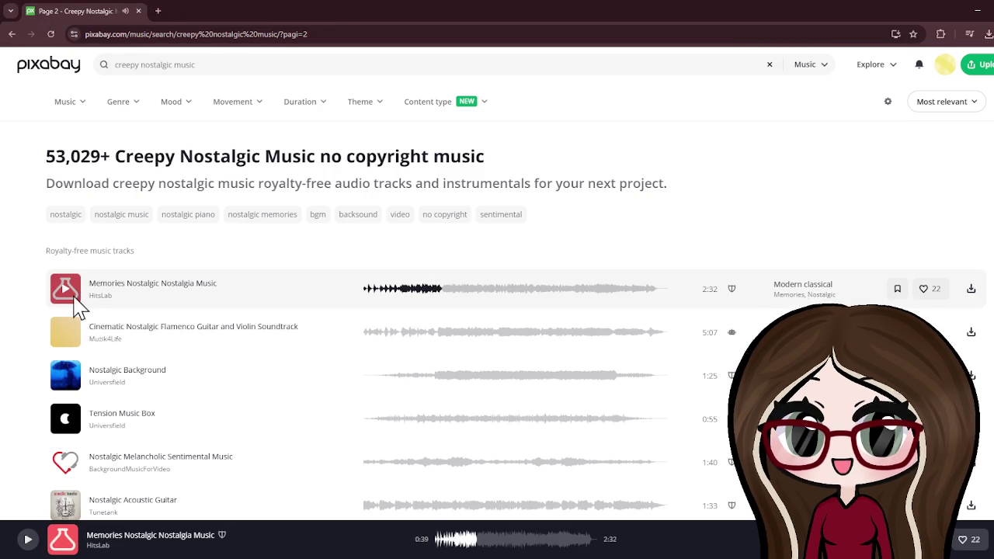
scroll(78, 301, "down", 4)
scroll(82, 299, "down", 2)
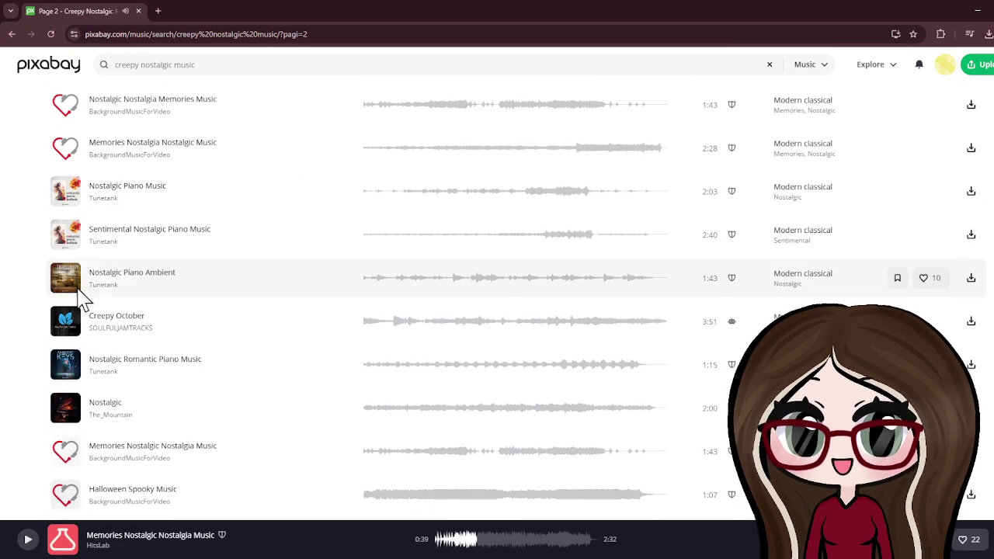
Preview Creepy October, skipping ahead past 1:17, and pause it at 1:19
left_click(77, 332)
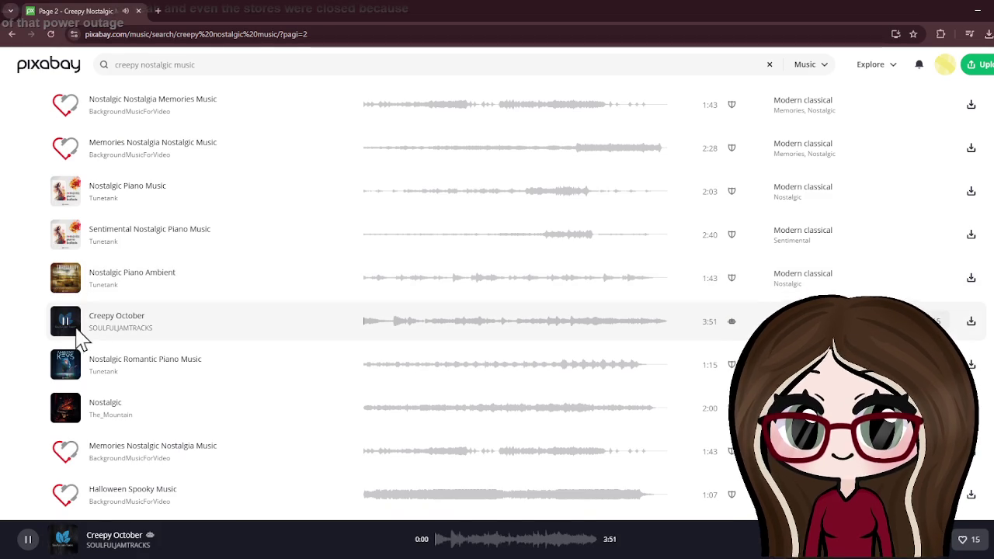
left_click(409, 327)
left_click(460, 321)
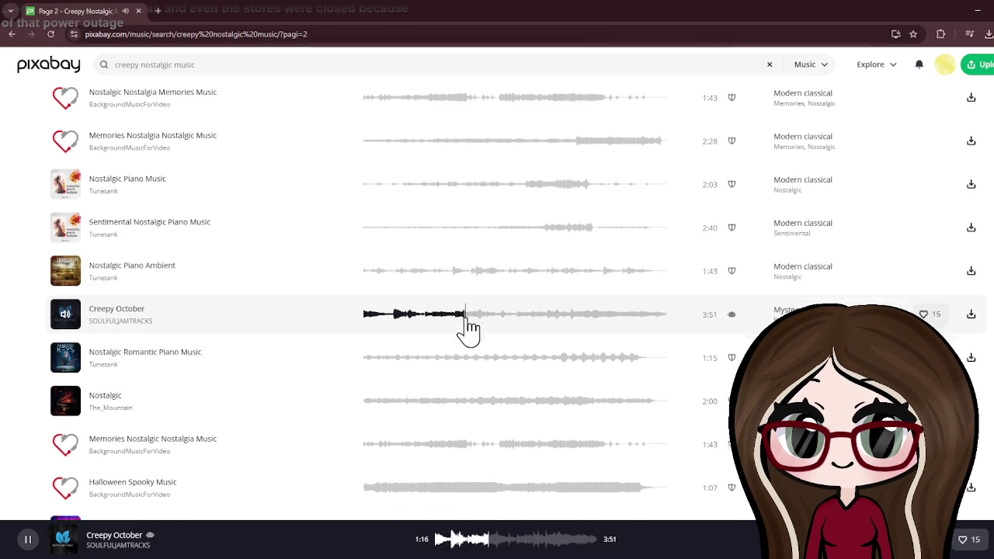
scroll(38, 122, "down", 1)
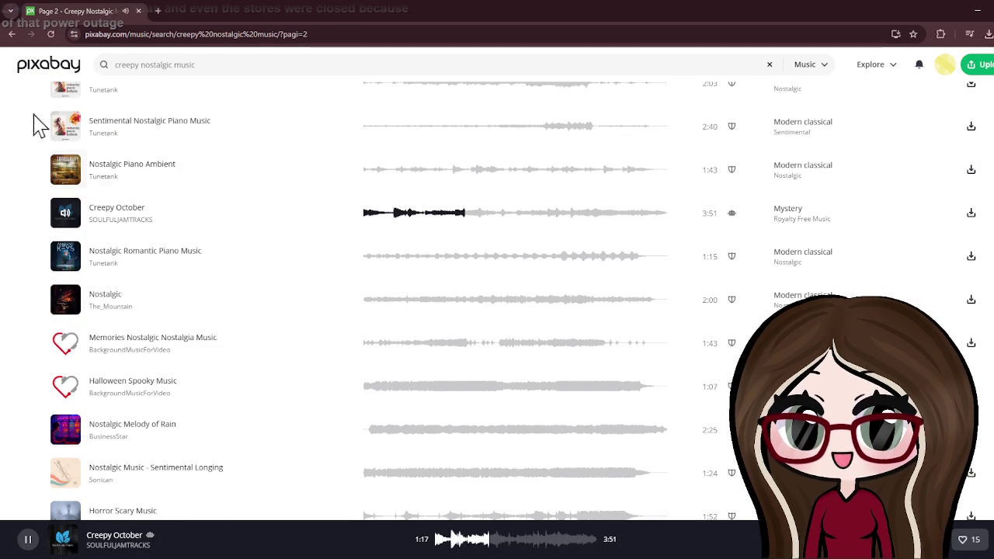
left_click(63, 214)
scroll(87, 217, "up", 1)
scroll(89, 211, "up", 2)
scroll(81, 171, "up", 4)
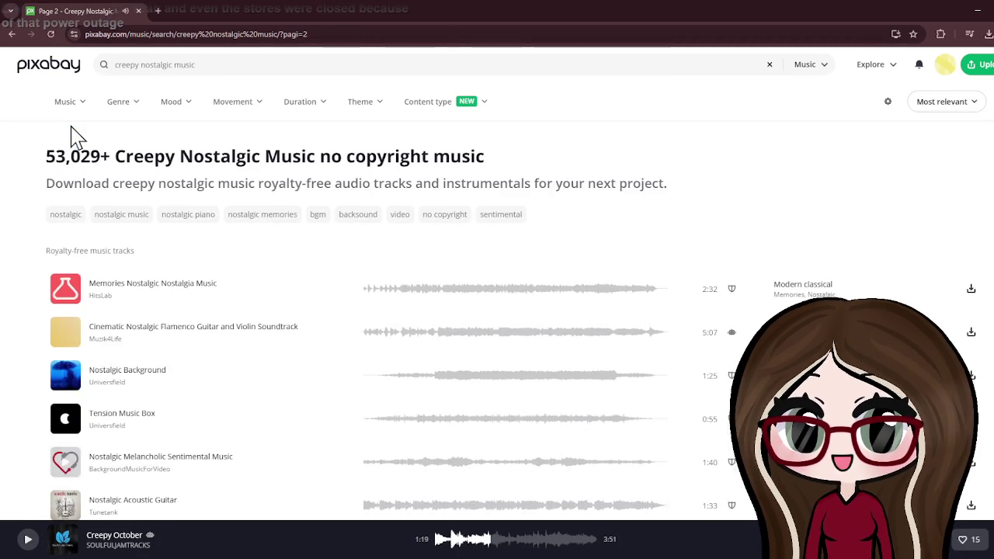
scroll(70, 135, "down", 2)
scroll(209, 202, "down", 5)
scroll(351, 267, "down", 2)
scroll(469, 336, "up", 2)
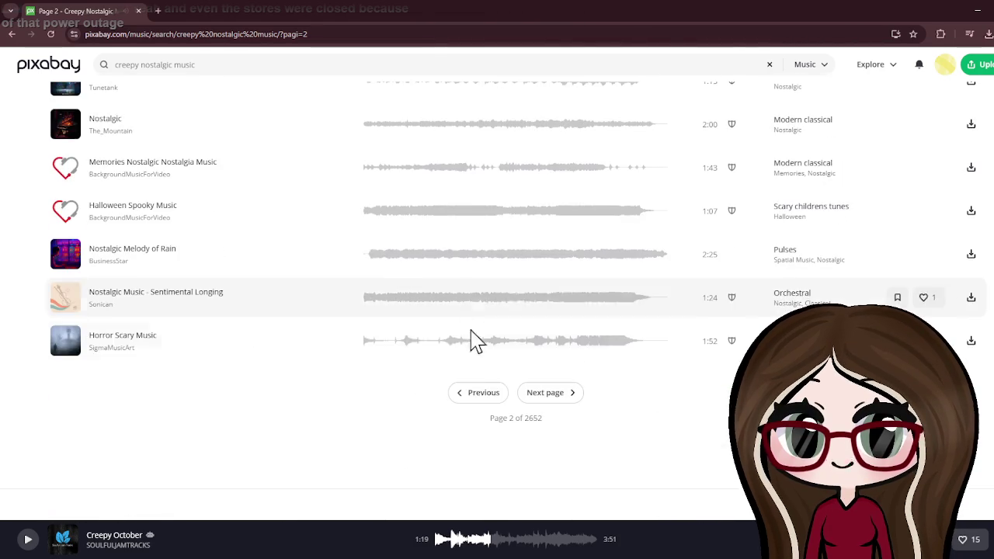
Return to the first results page and preview Witch's Dancing Doll from 0:44
left_click(478, 392)
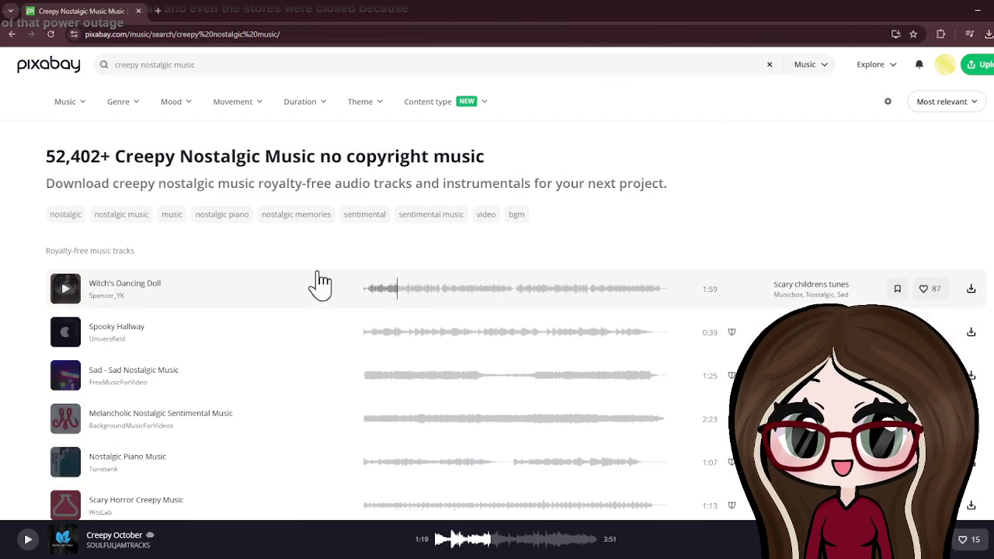
left_click(65, 288)
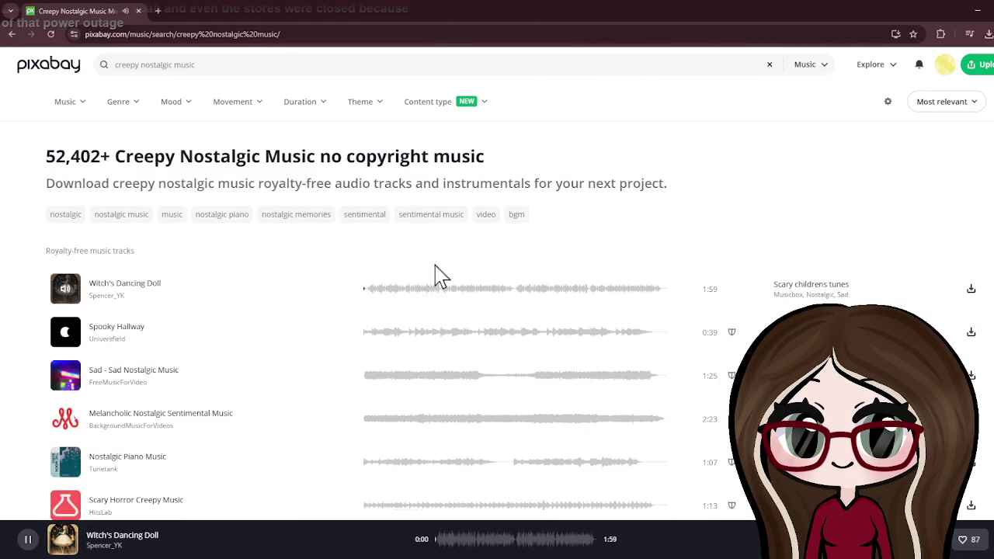
left_click(472, 289)
scroll(124, 257, "down", 2)
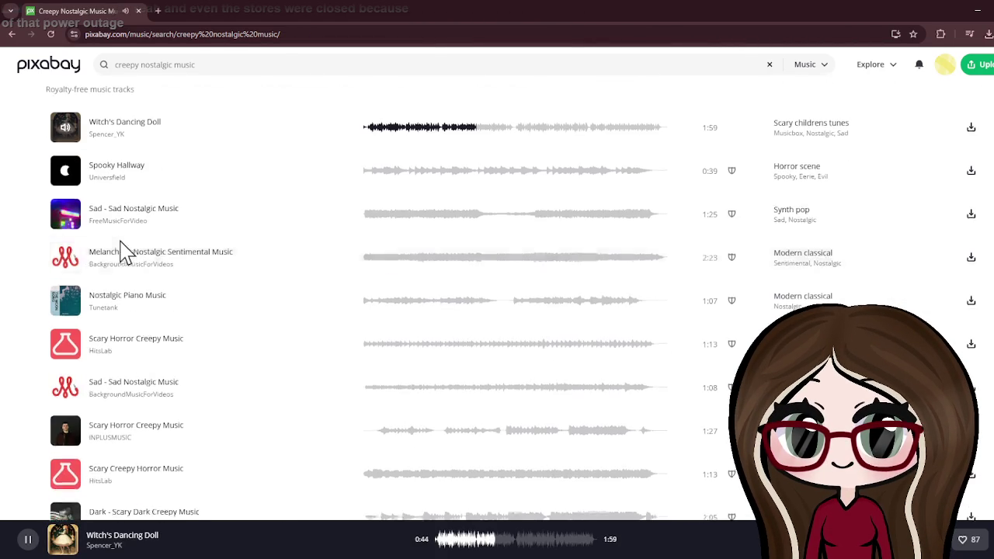
scroll(82, 233, "down", 2)
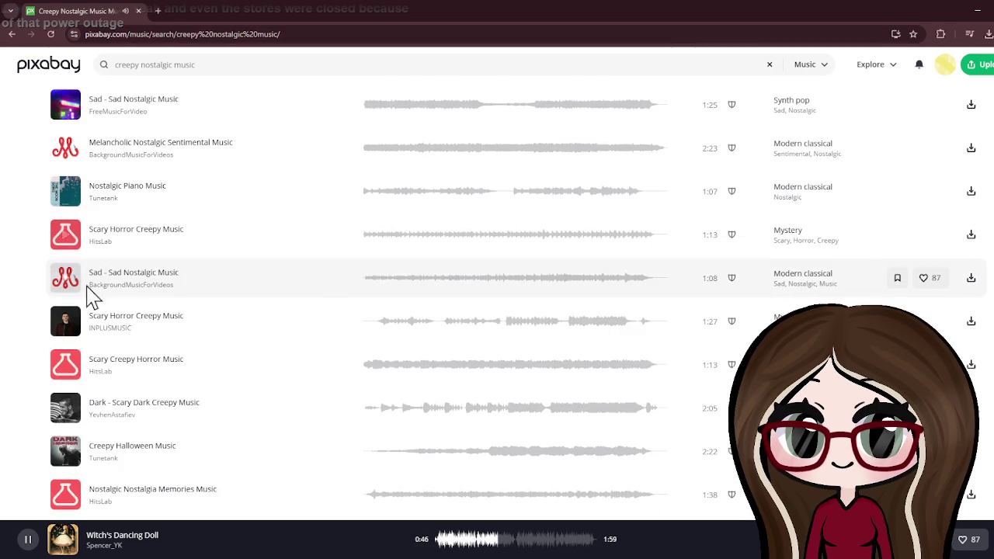
Preview Scary Horror Creepy Music, skipping ahead to about 0:38
left_click(75, 370)
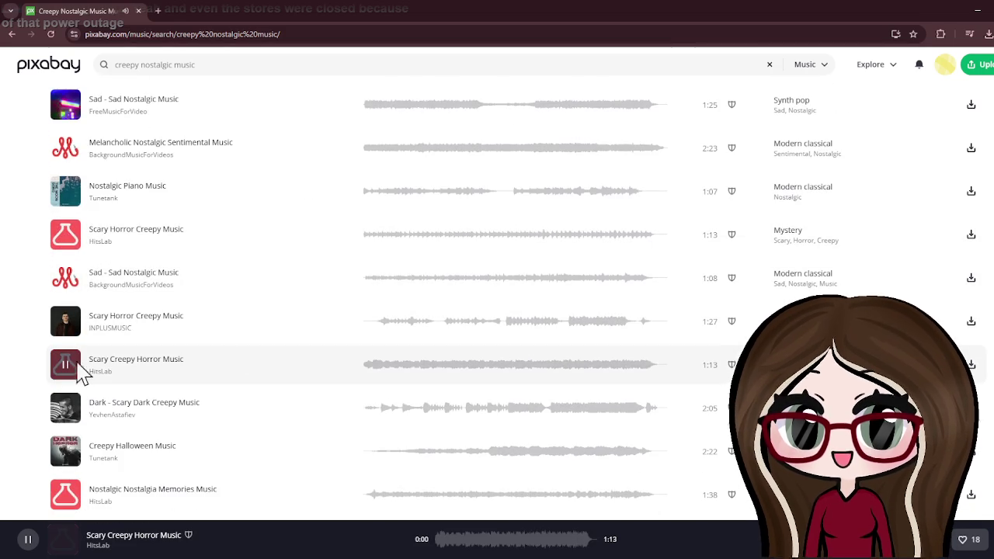
left_click(419, 365)
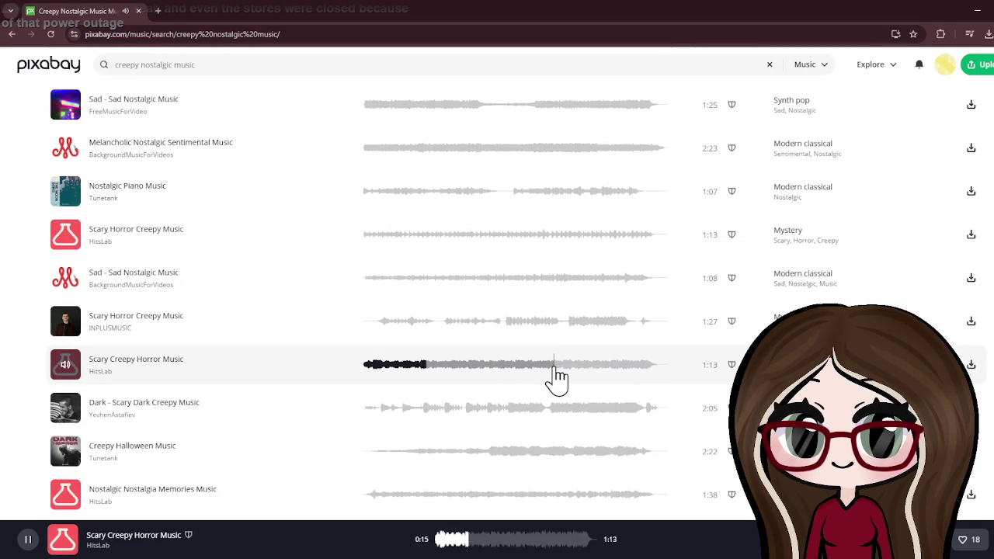
left_click(75, 241)
left_click(441, 237)
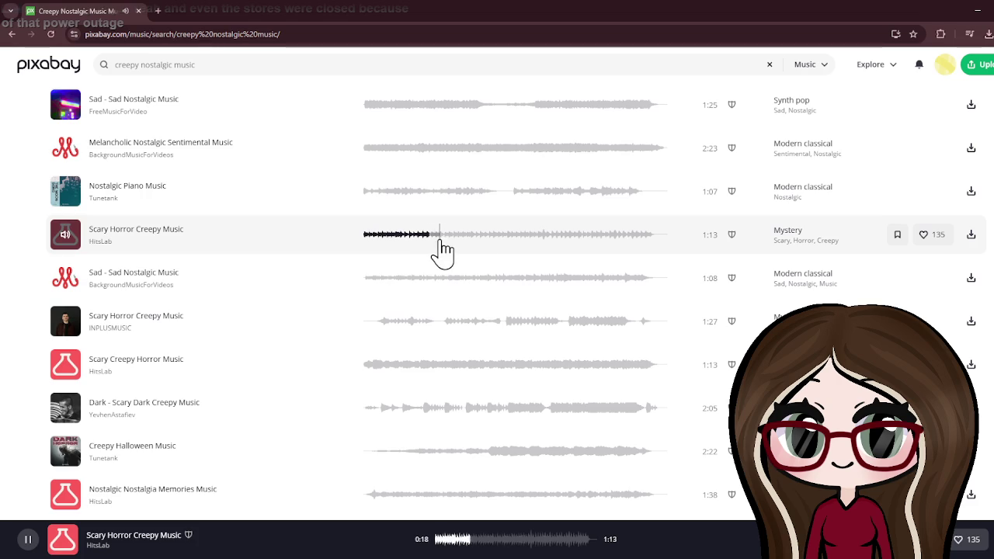
left_click(524, 241)
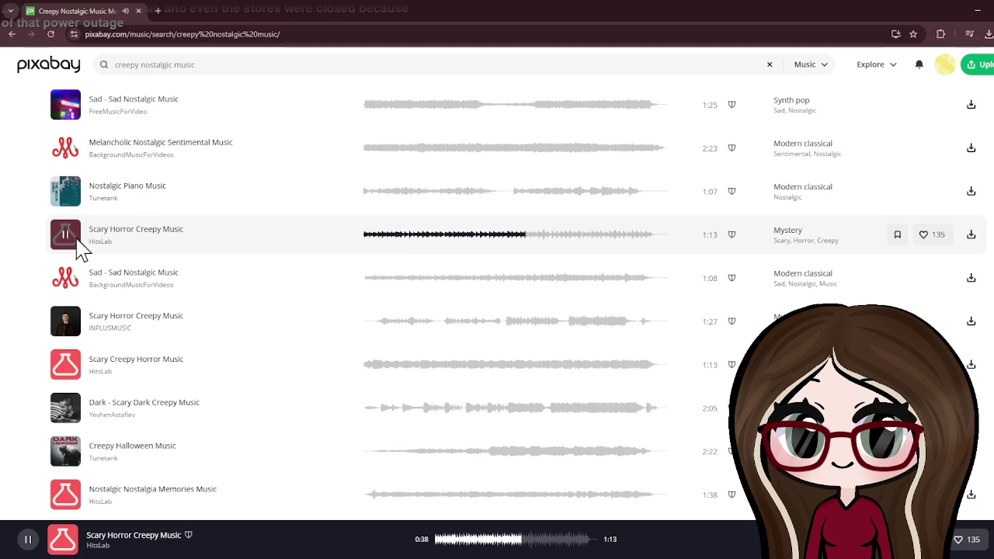
Stop the Scary Horror Creepy Music preview
left_click(69, 236)
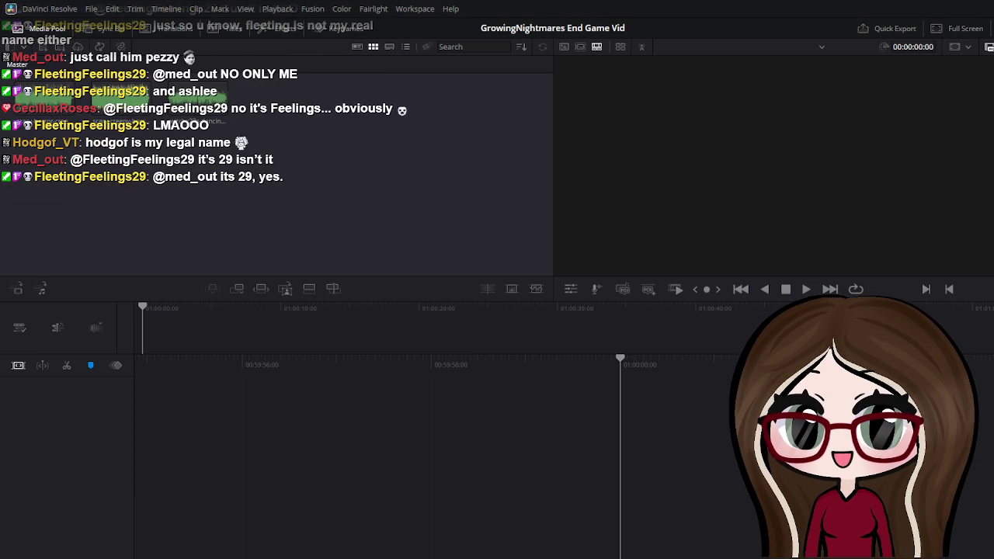
Switch from the Cut page to the Edit page with Shift+4
key("shift+4")
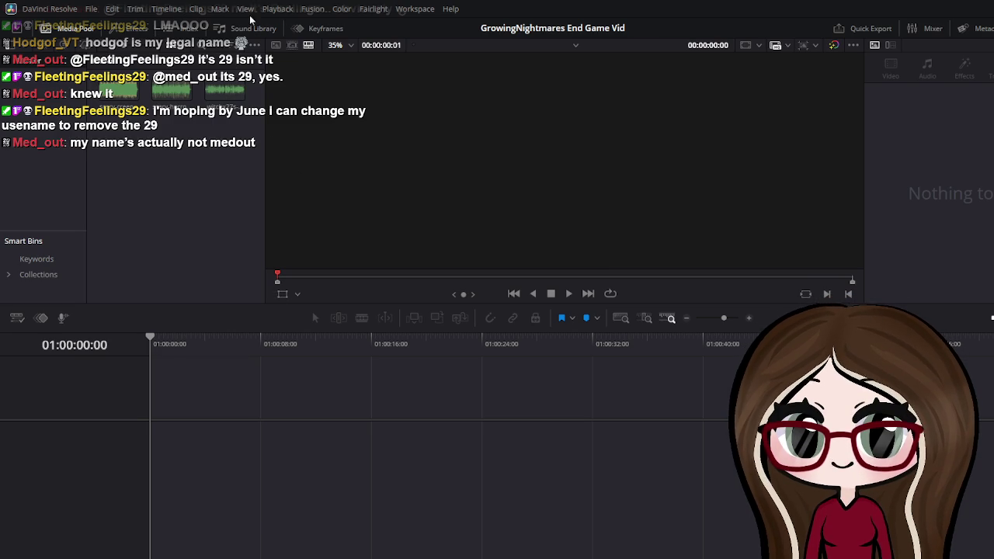
Add a lengthened Solid Color clip on Video 1 and the dancing-doll music at Audio 1's start
left_click(135, 29)
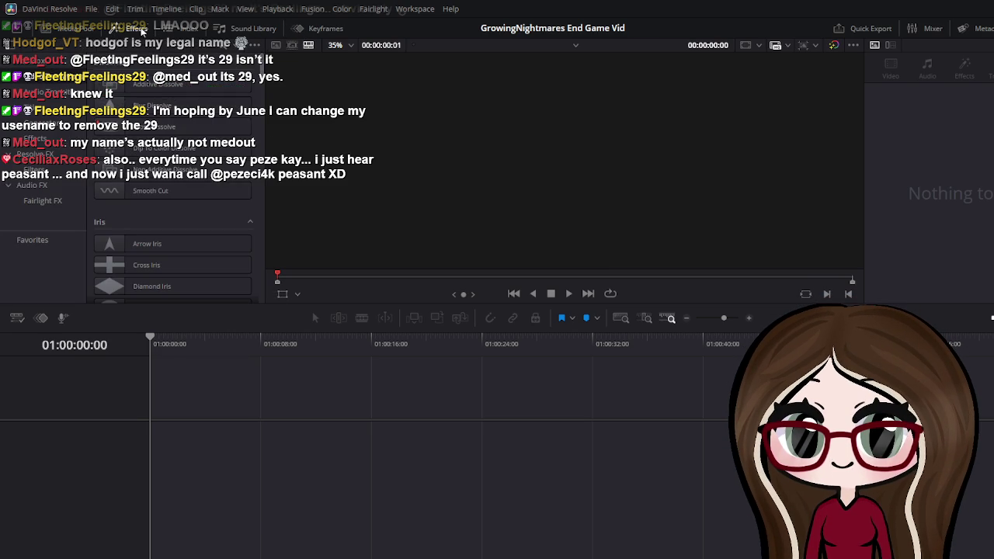
left_click(39, 123)
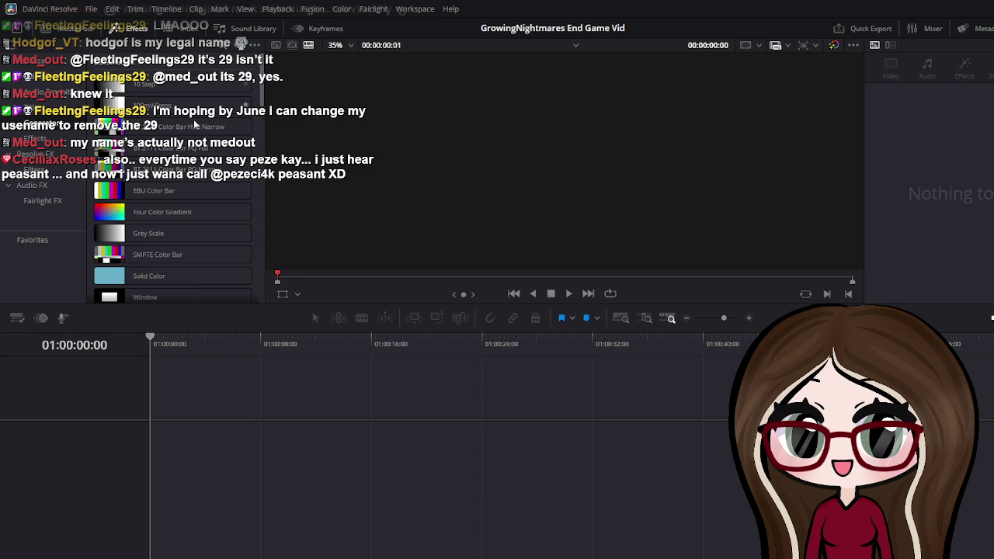
left_click(155, 275)
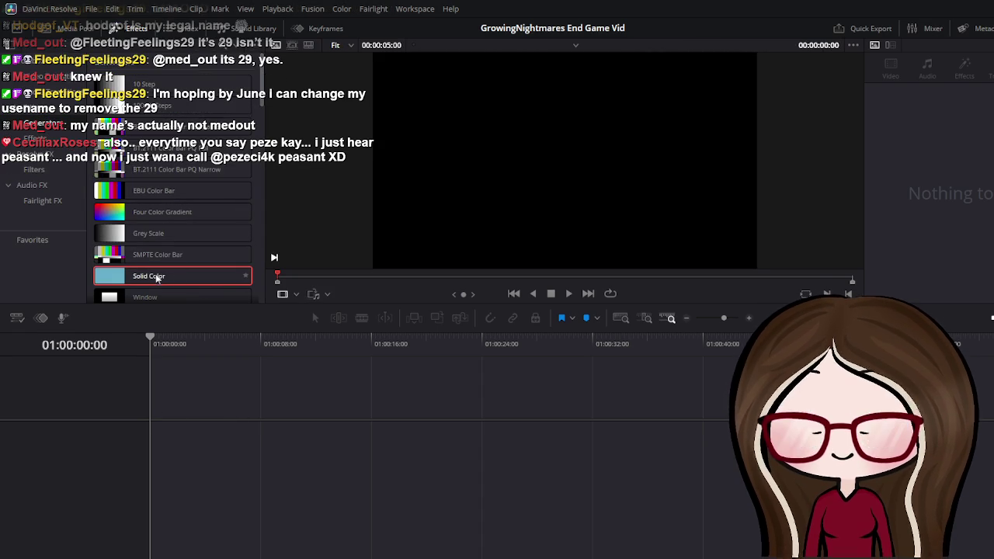
mouse_move(155, 277)
left_mouse_down()
mouse_move(197, 509)
mouse_move(174, 404)
mouse_move(168, 417)
left_mouse_up()
left_click(192, 420)
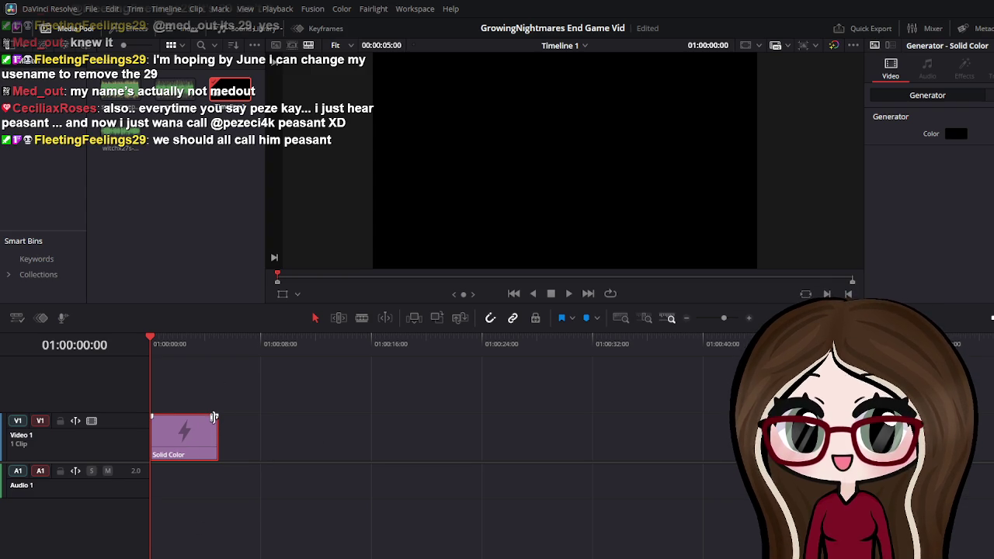
left_click_drag(218, 420, 746, 420)
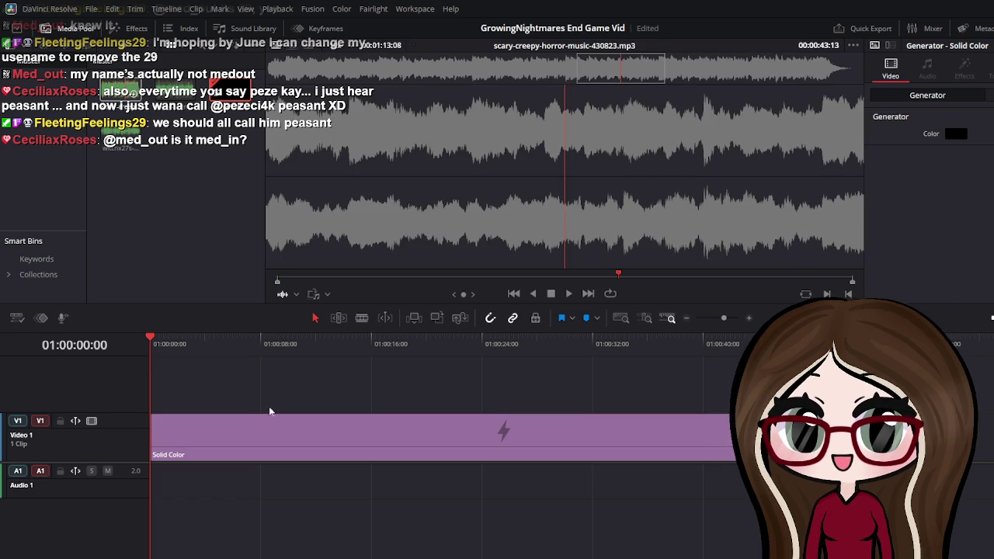
left_click_drag(122, 143, 165, 481)
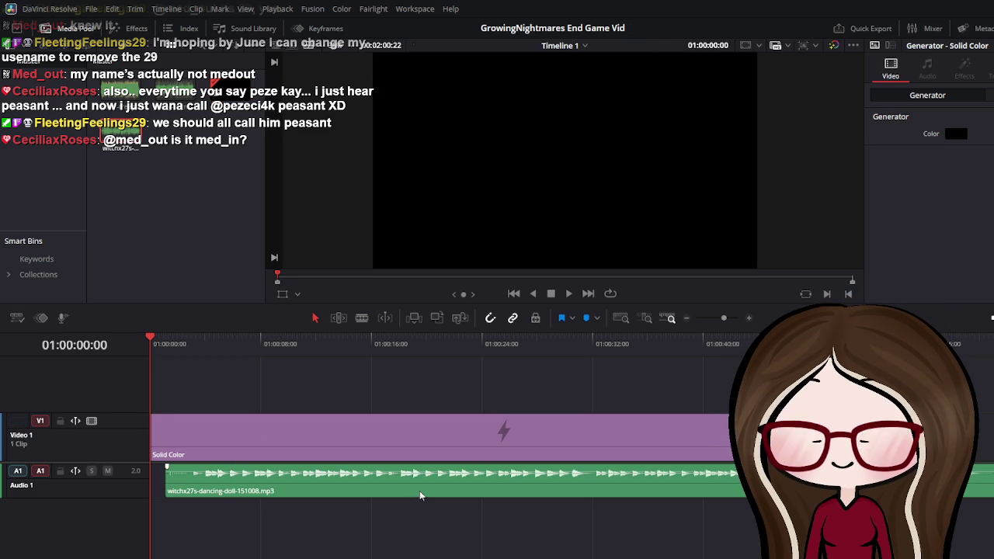
left_click_drag(419, 491, 386, 491)
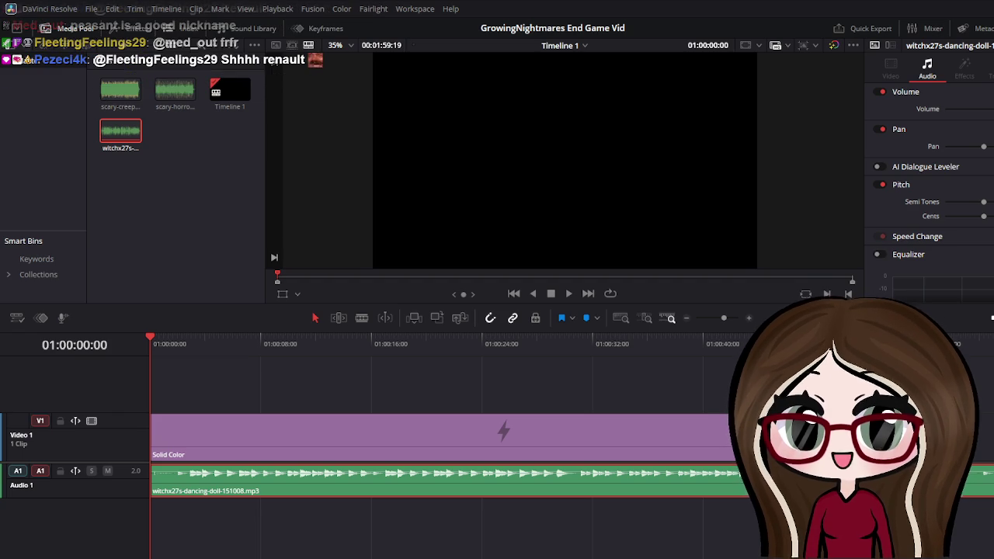
Browse the Titles library's Subtitles presets, including the Animated styles
left_click(128, 28)
left_click(28, 106)
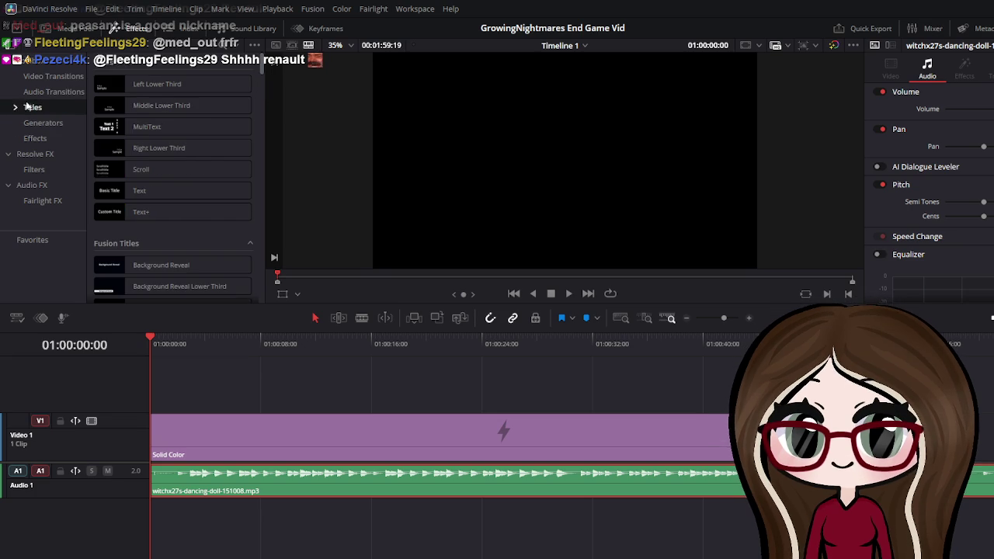
left_click(13, 109)
left_click(35, 123)
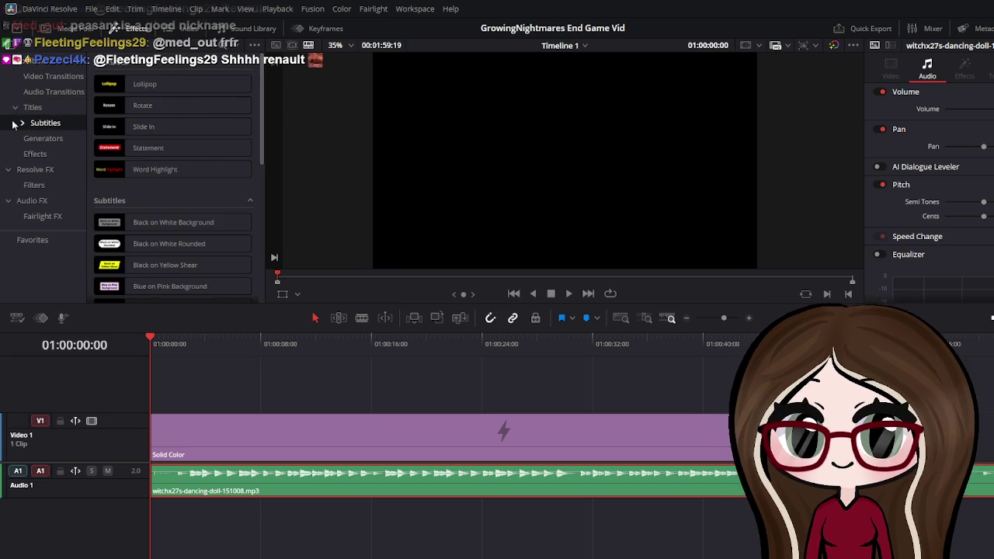
left_click(22, 125)
left_click(49, 137)
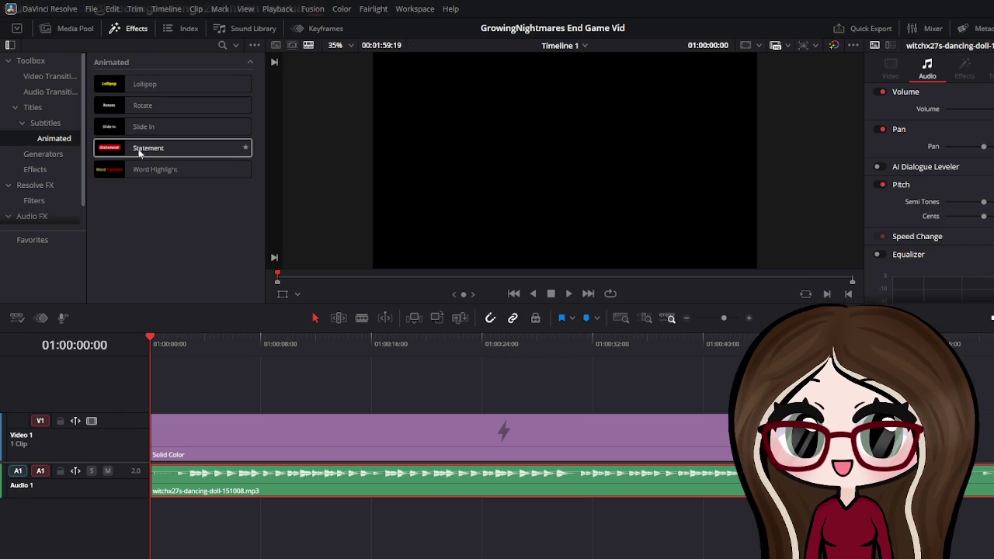
left_click(59, 122)
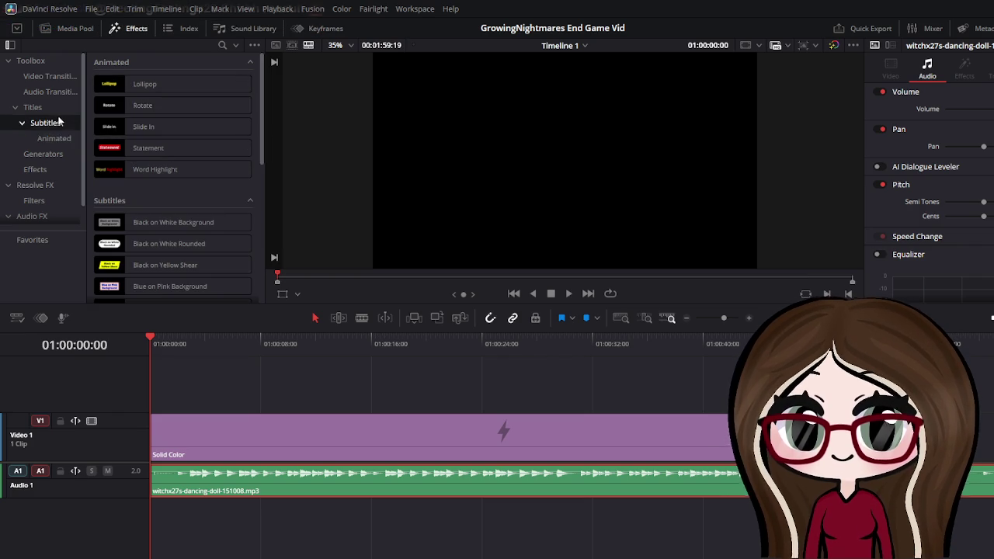
Place the Yellow with Solid Shadow title on a new Video 2 track above the background
scroll(137, 136, "down", 1)
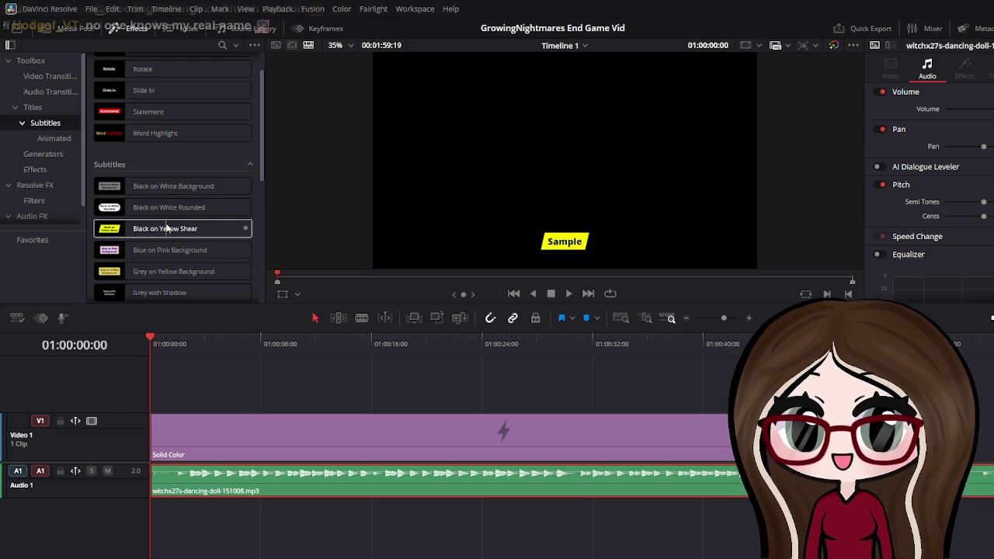
scroll(179, 275, "down", 1)
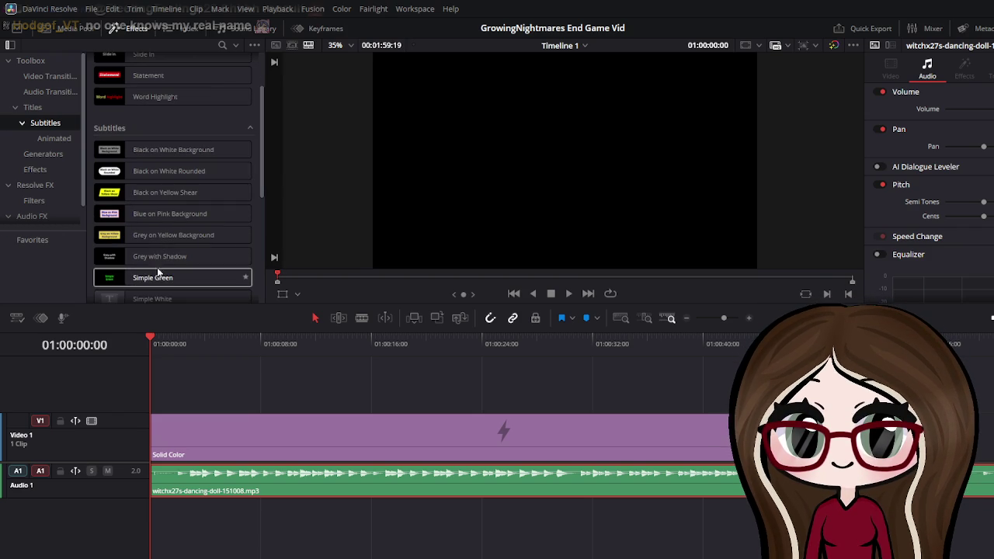
scroll(147, 244, "down", 1)
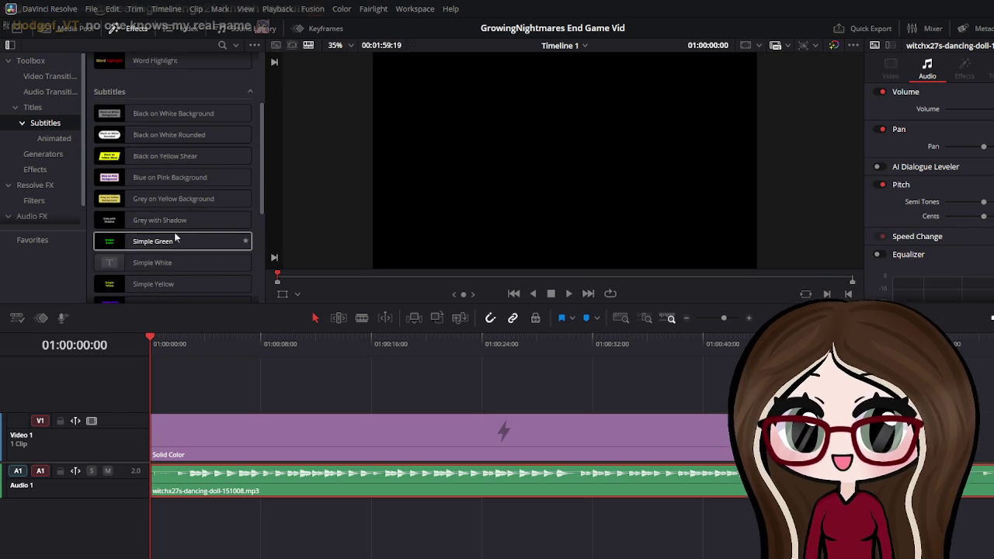
scroll(144, 247, "down", 2)
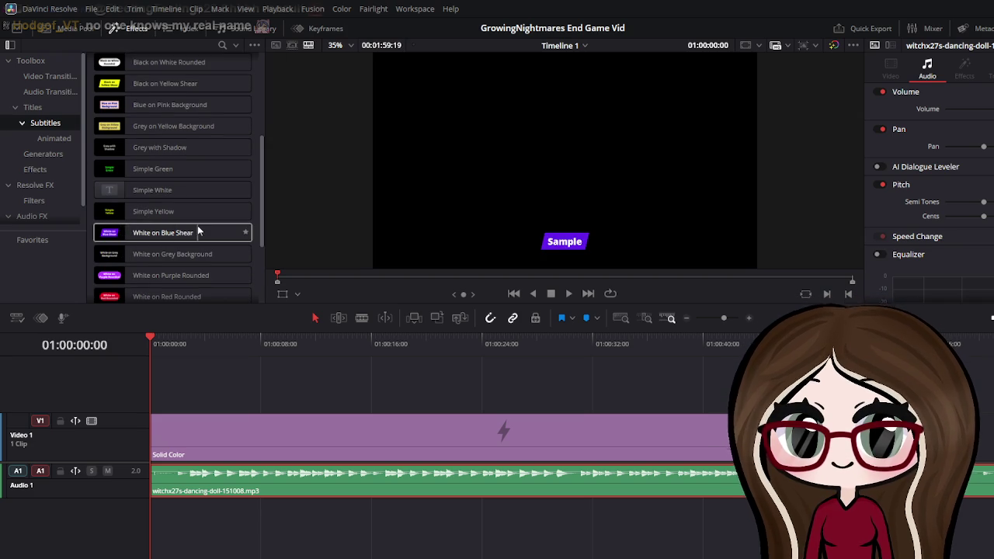
scroll(197, 225, "down", 2)
scroll(196, 224, "down", 2)
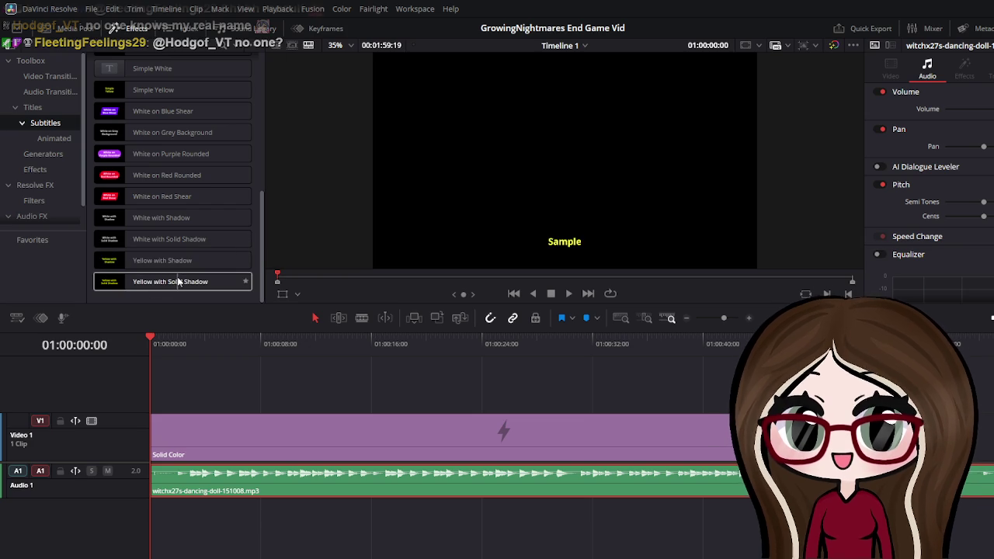
mouse_move(173, 280)
left_mouse_down()
mouse_move(184, 330)
mouse_move(173, 386)
mouse_move(163, 382)
left_mouse_up()
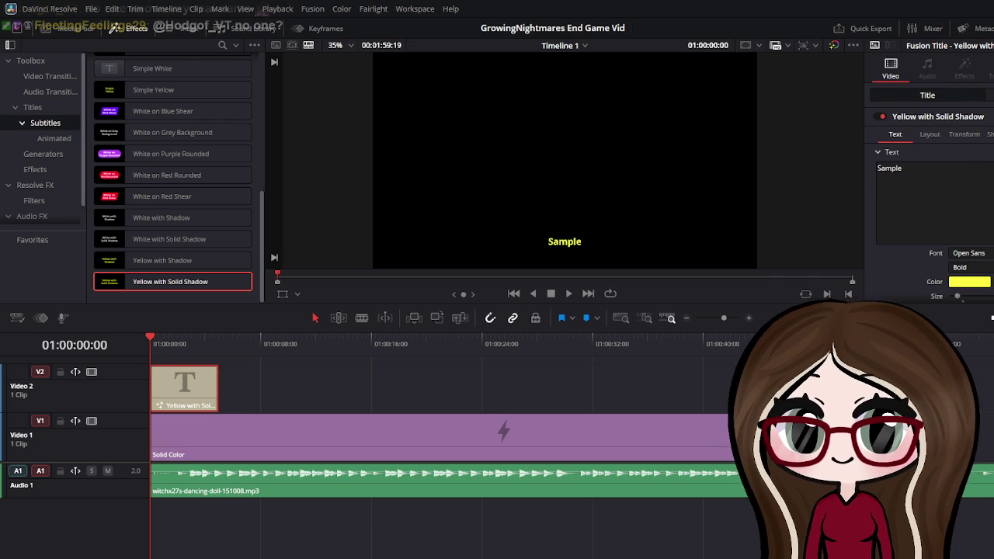
scroll(982, 179, "down", 5)
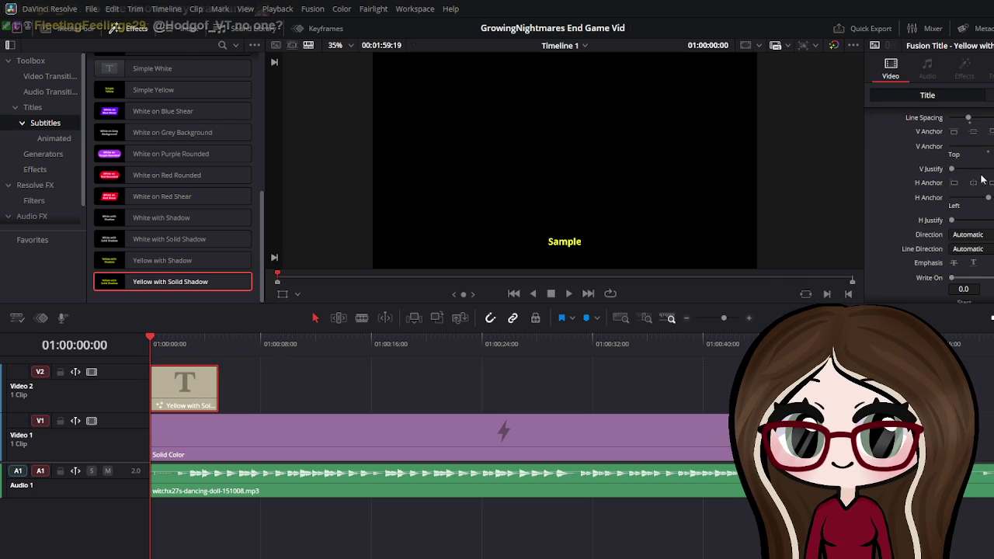
scroll(986, 175, "up", 5)
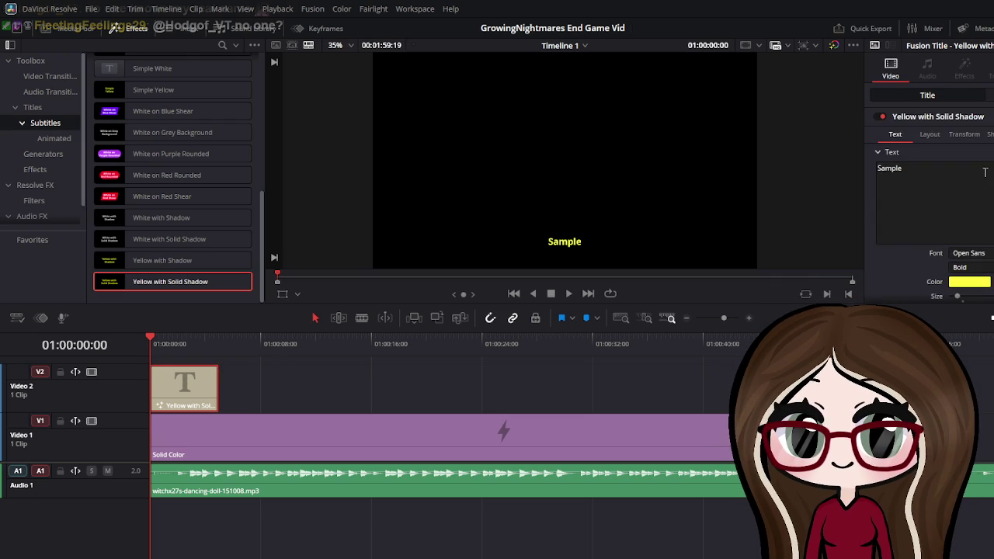
Look through the title's Layout, Transform and Shading settings in the Inspector
left_click(925, 135)
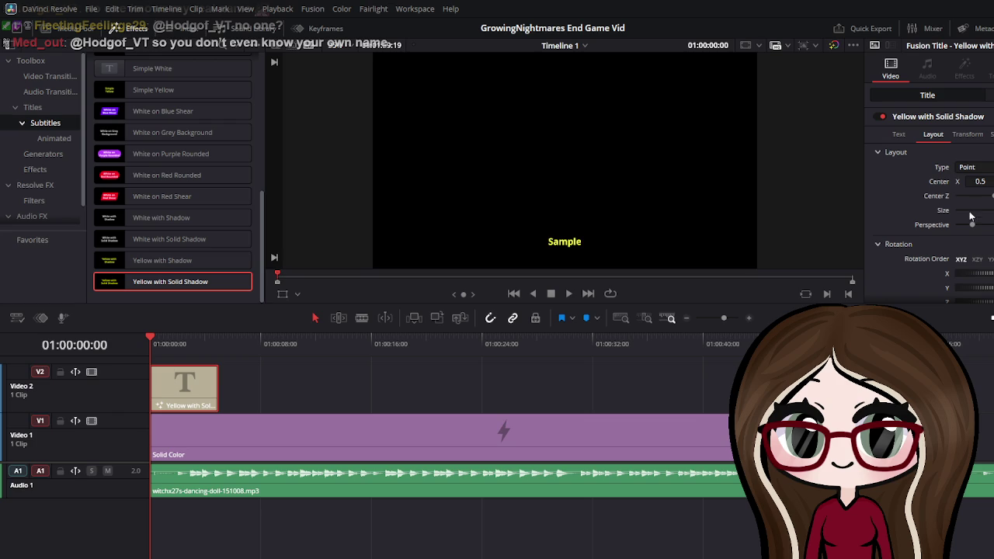
left_click(968, 135)
left_click(991, 134)
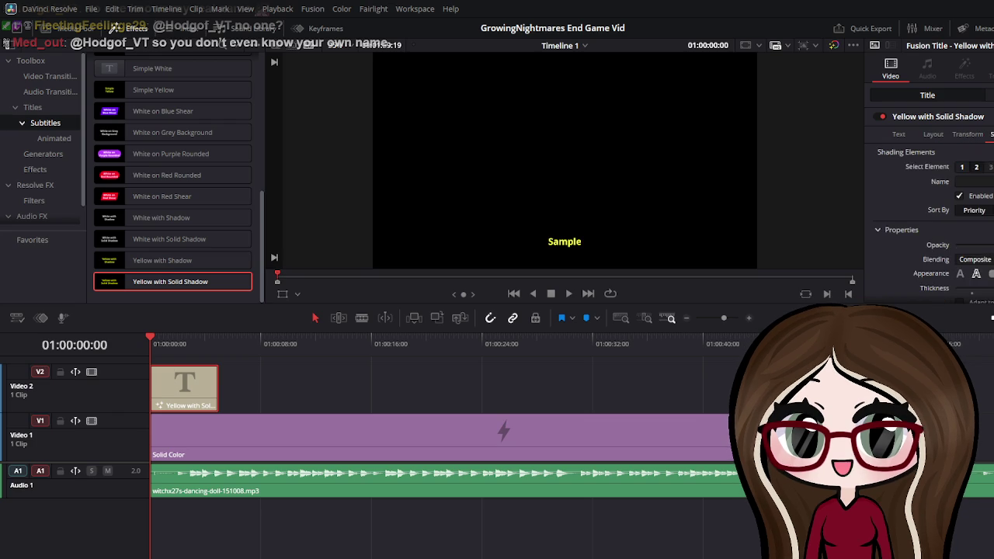
left_click(900, 134)
left_click(916, 117)
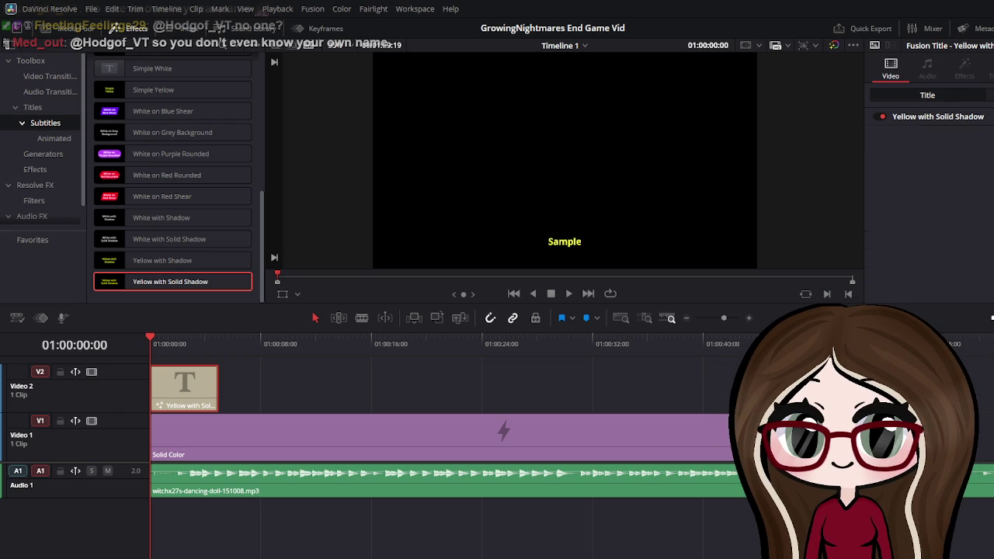
Set the title clip's Transform Zoom to 2.850
left_click(980, 95)
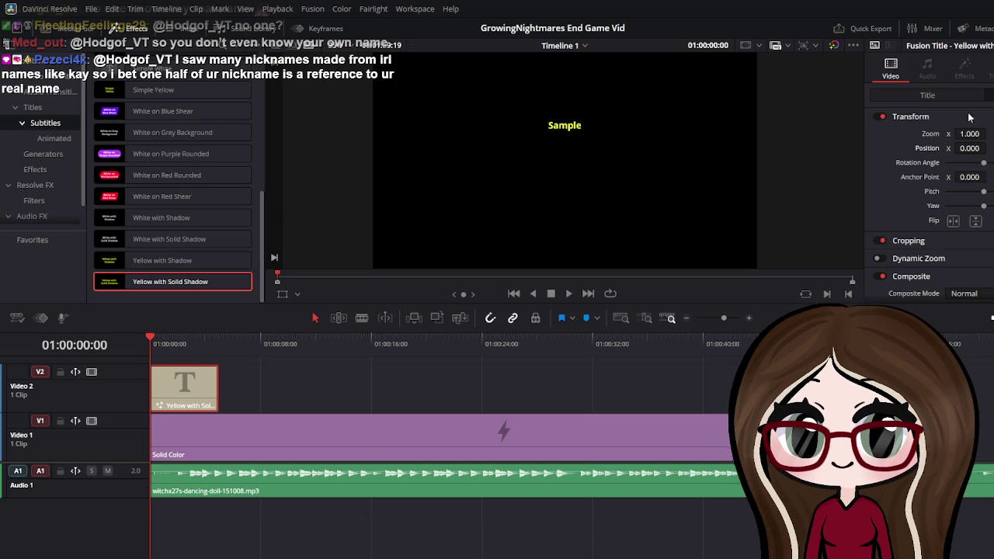
left_click_drag(969, 134, 990, 134)
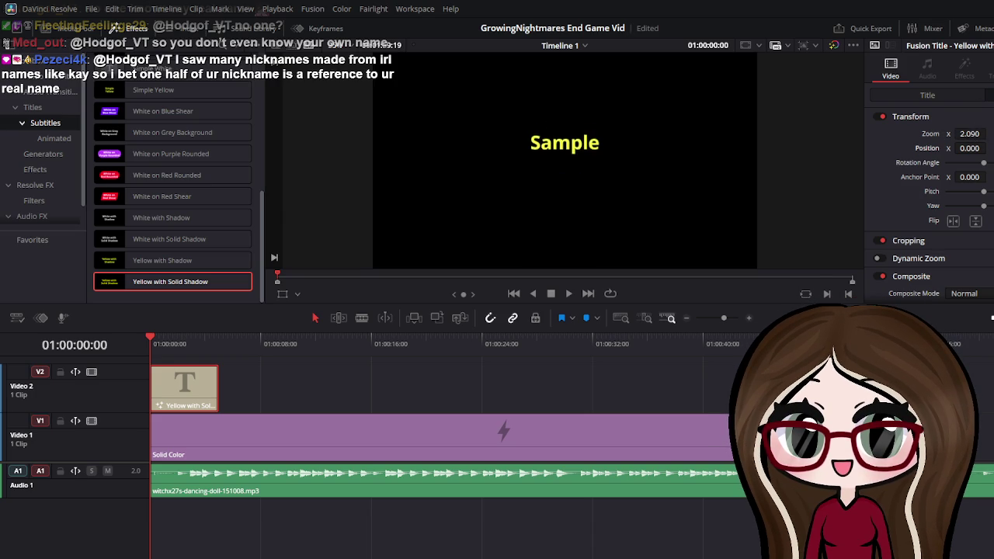
left_click_drag(964, 134, 980, 133)
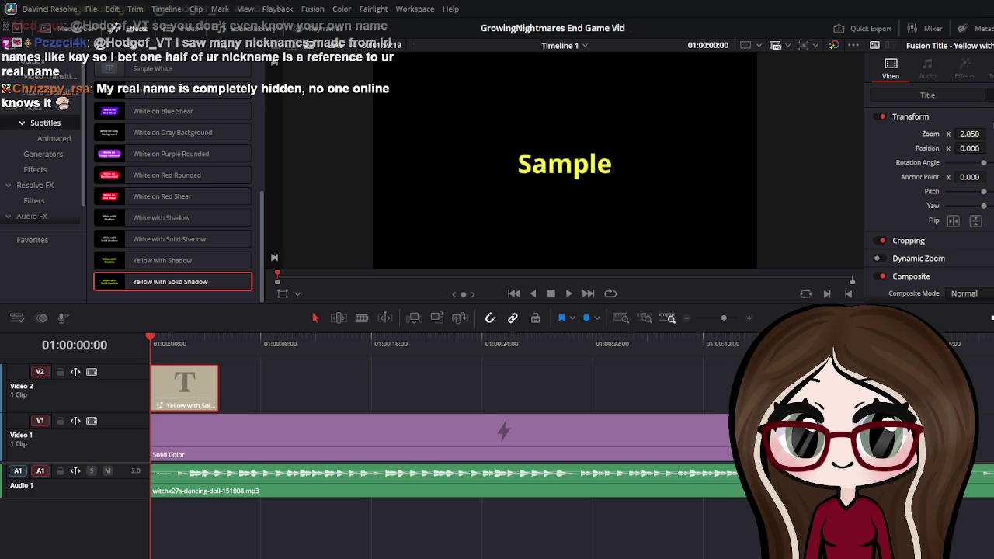
Replace Sample with 'Thank you so much for playing!', breaking the line after 'so'
left_click(965, 94)
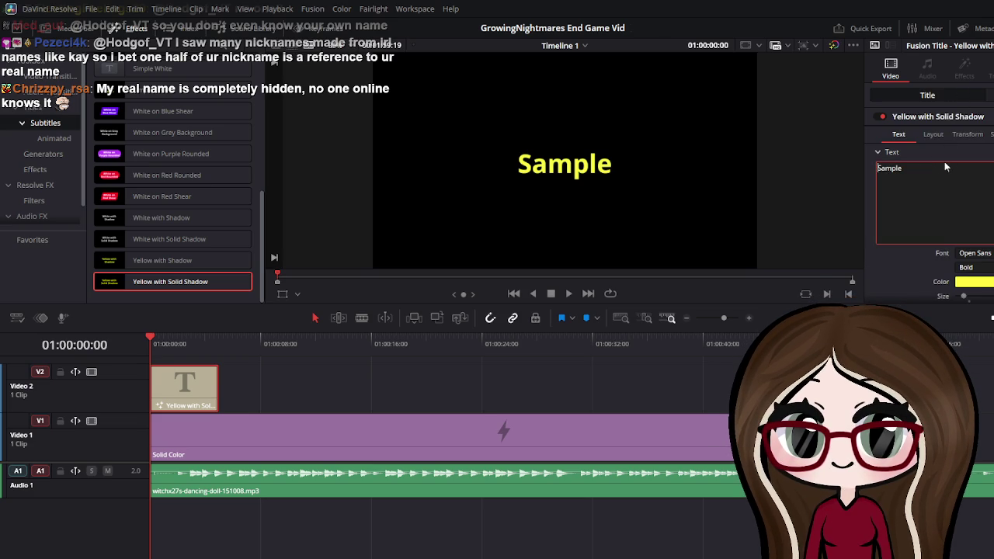
double_click(923, 167)
type("Tha")
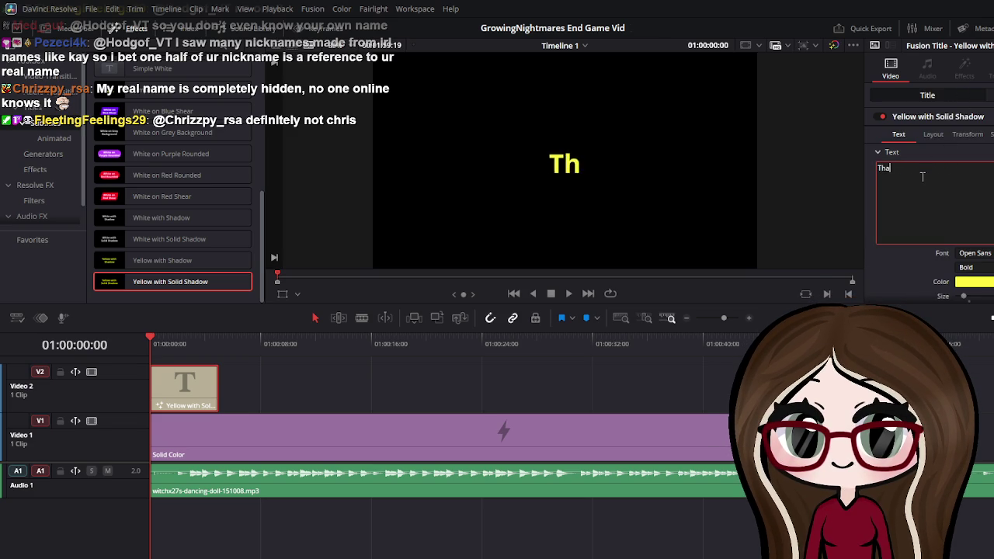
type("nk you ")
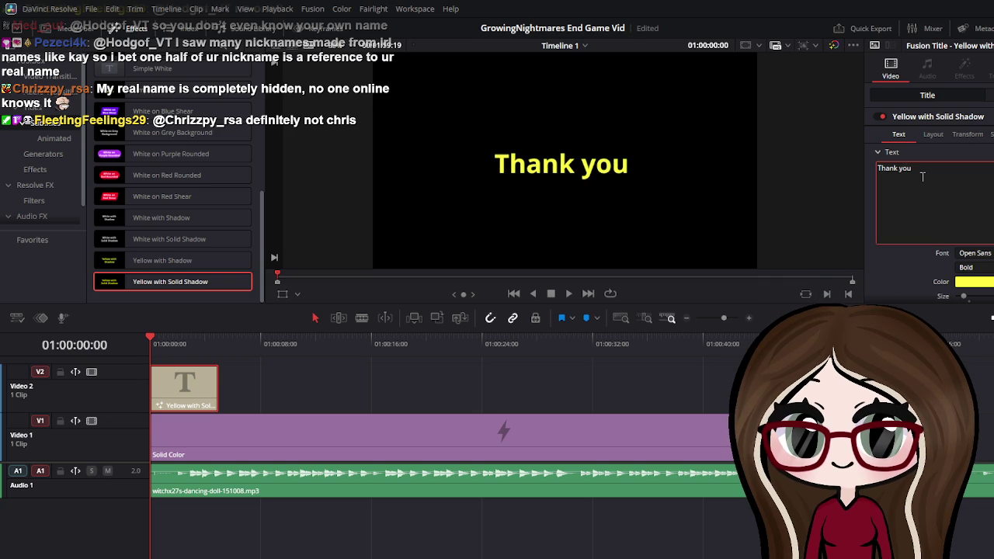
type("so m")
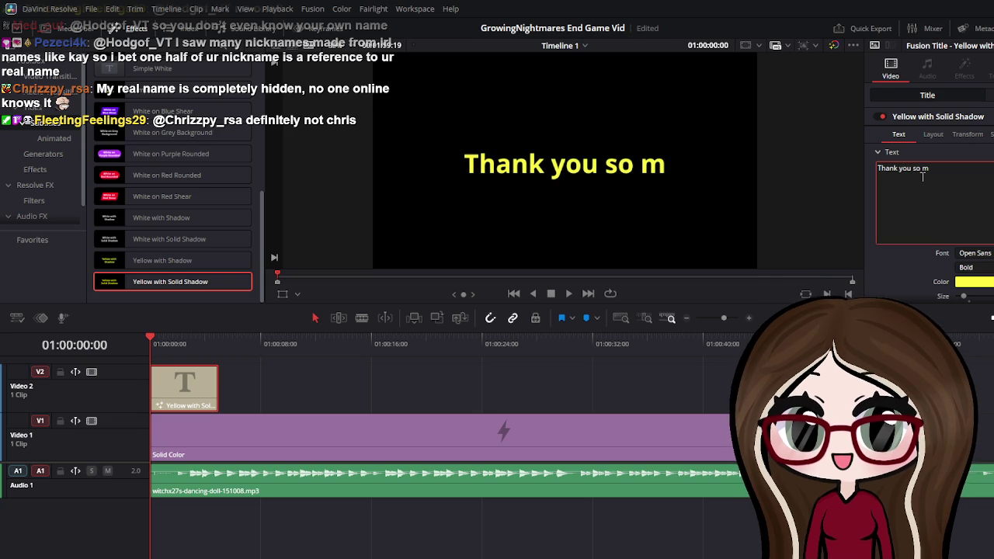
type("uch for play")
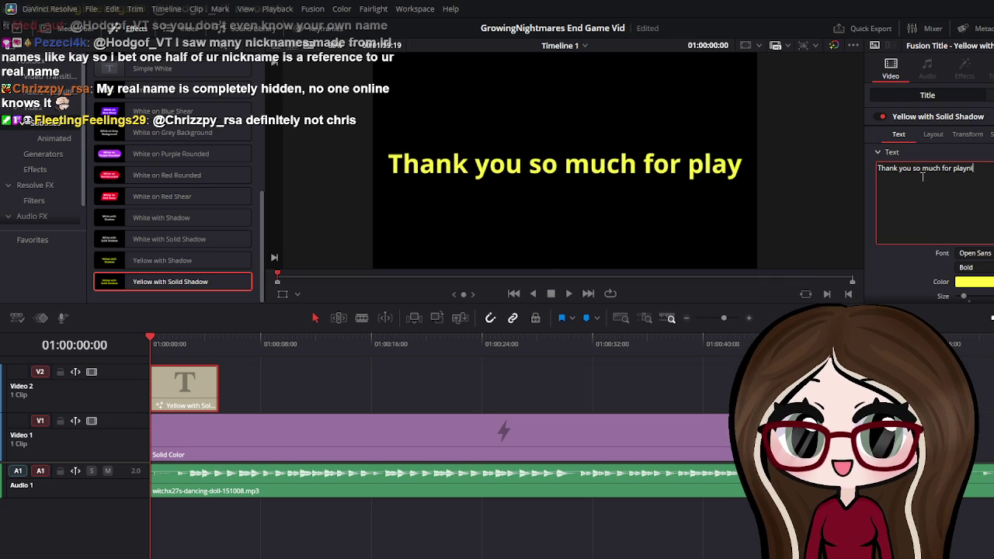
type("n")
key("BackSpace")
type("in!")
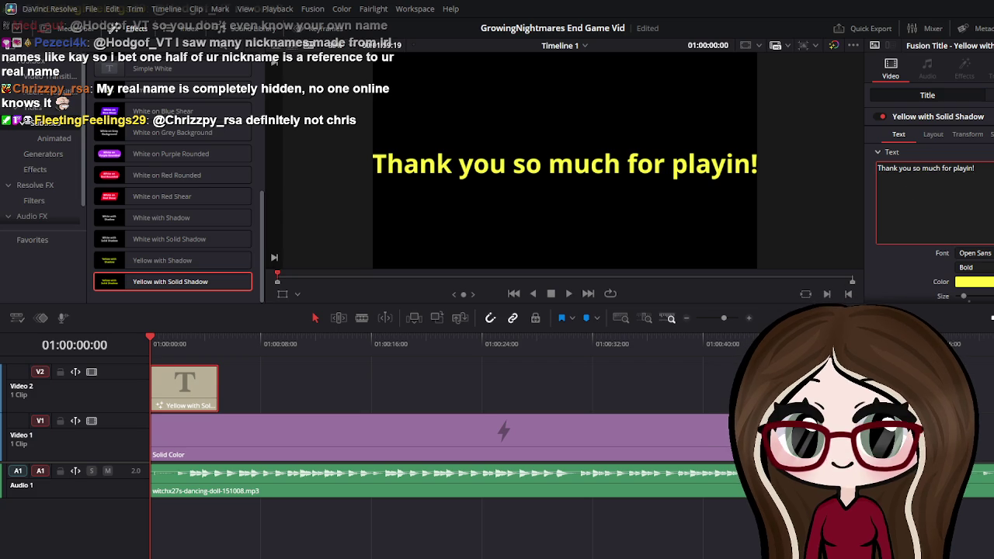
key("BackSpace")
type("g")
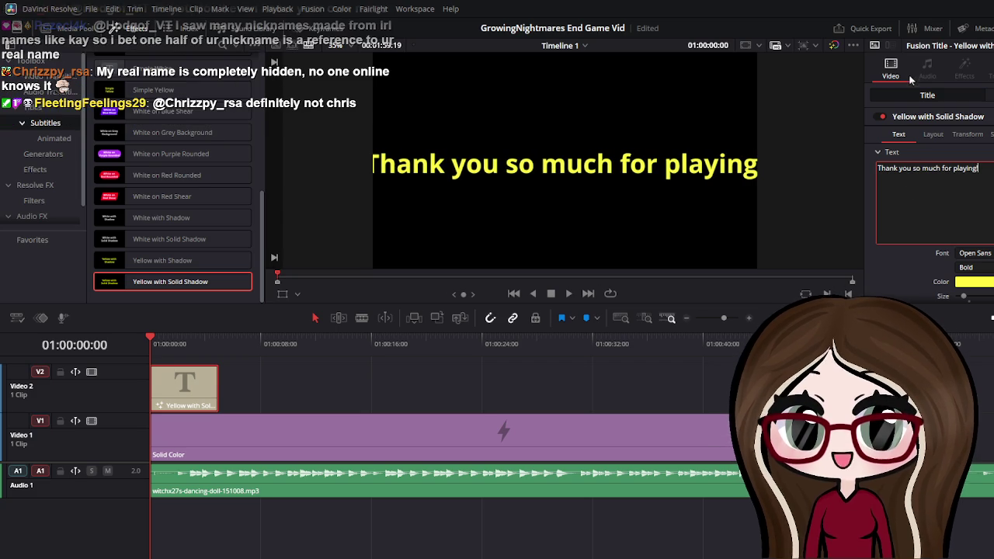
type("!")
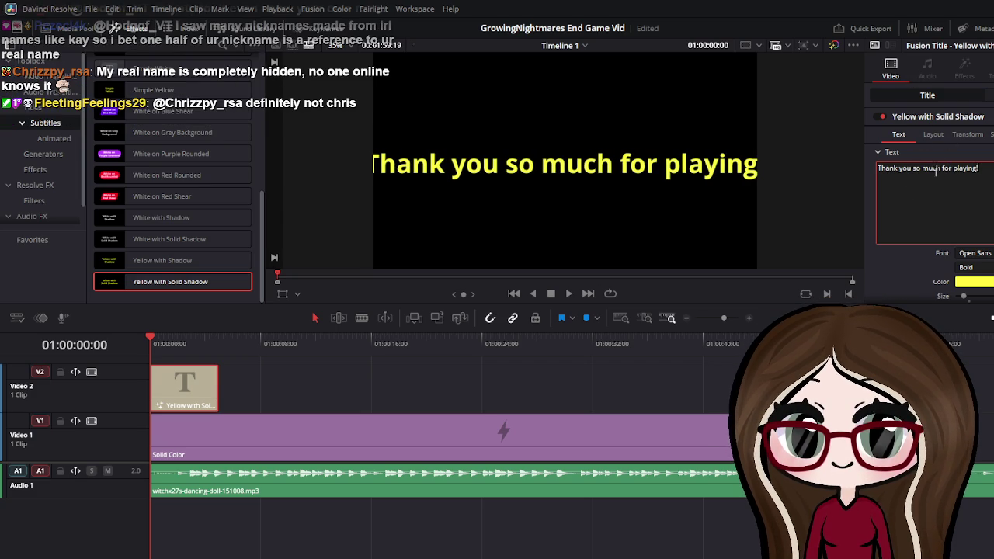
key("Return")
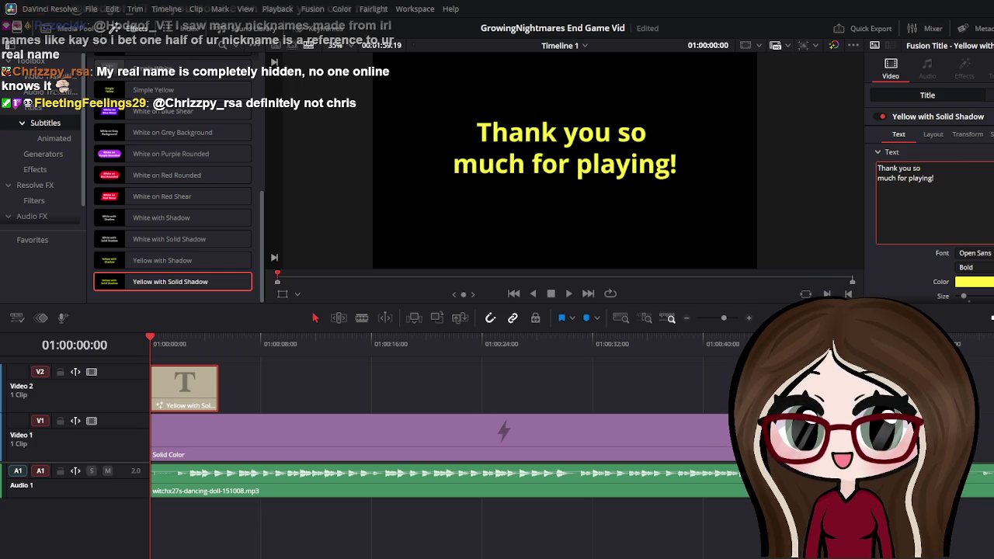
Try successive fonts until the title uses a bold italic script typeface
scroll(932, 217, "down", 2)
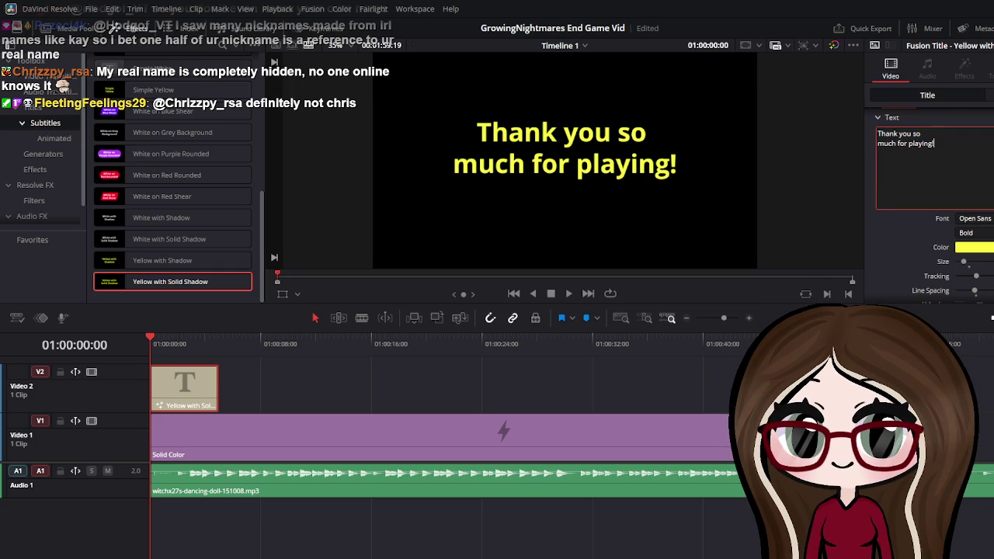
key("Escape")
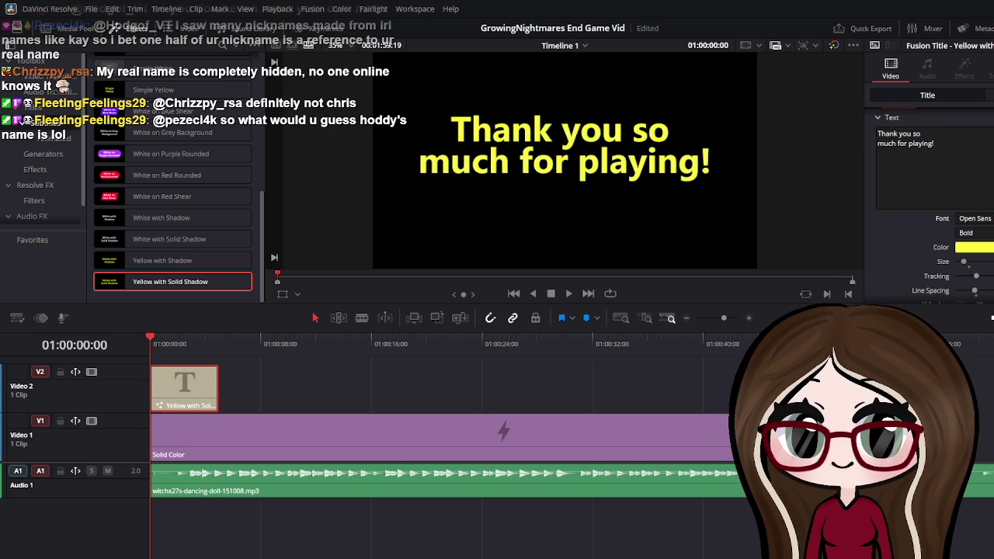
key("Down")
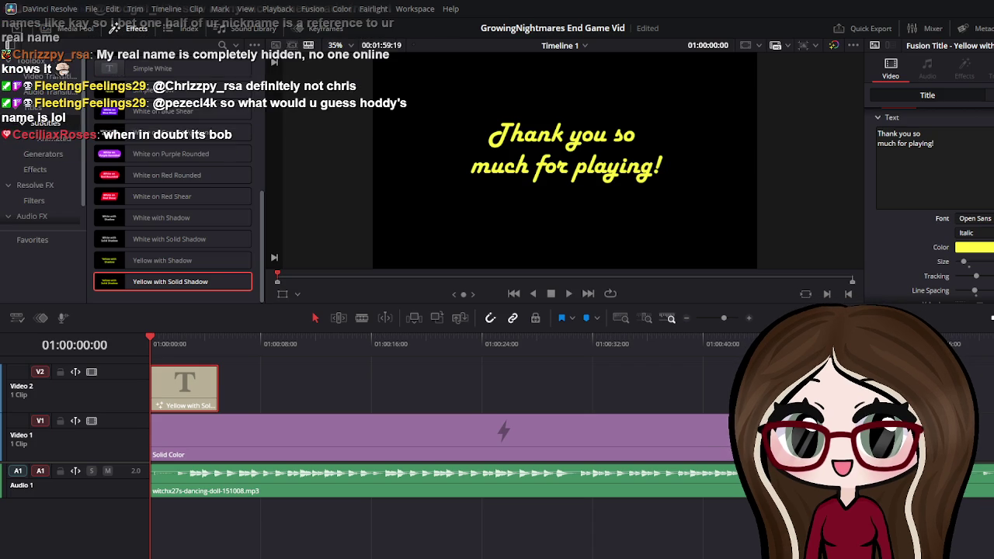
key("Down")
key("Down")
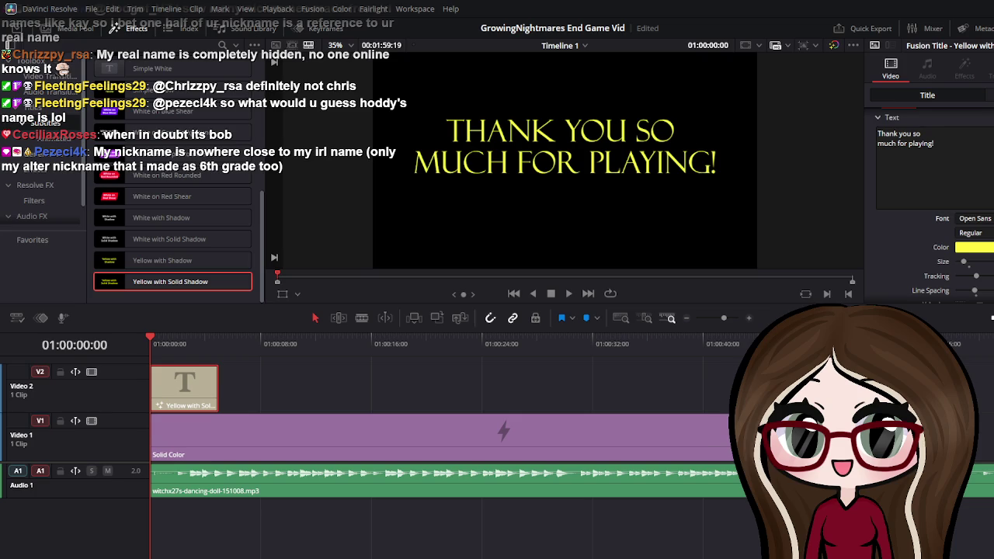
key("Down")
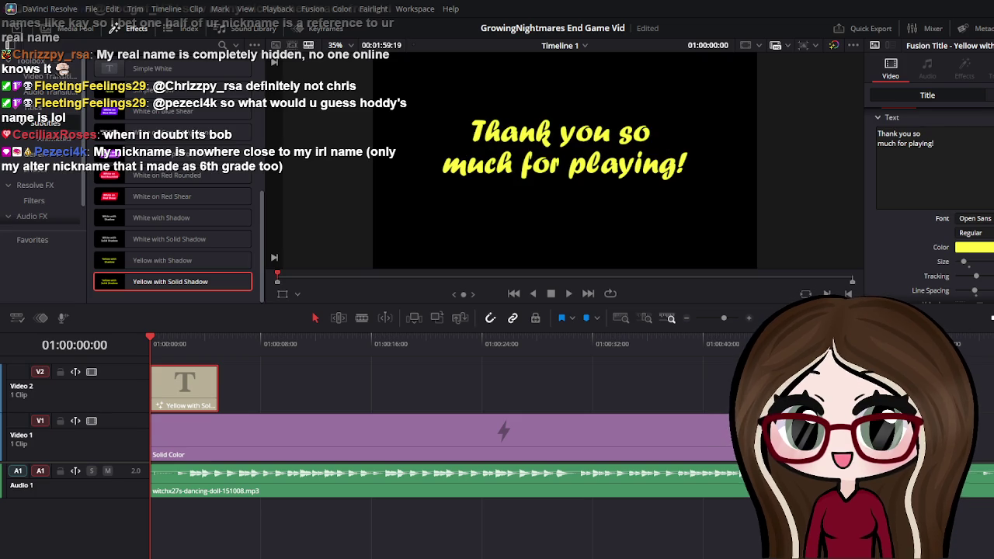
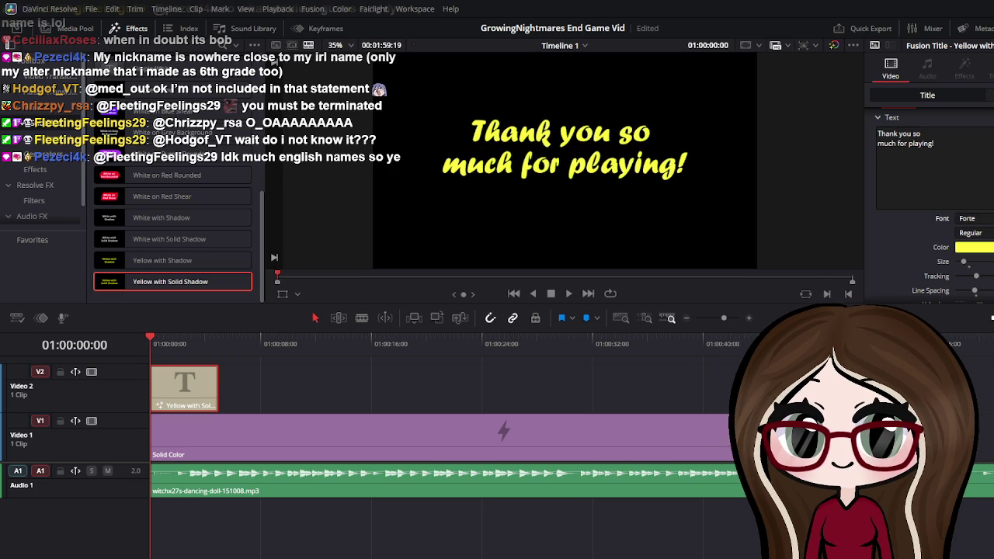
Scroll through the timeline and play the yellow Forte title to preview it
scroll(932, 202, "down", 2)
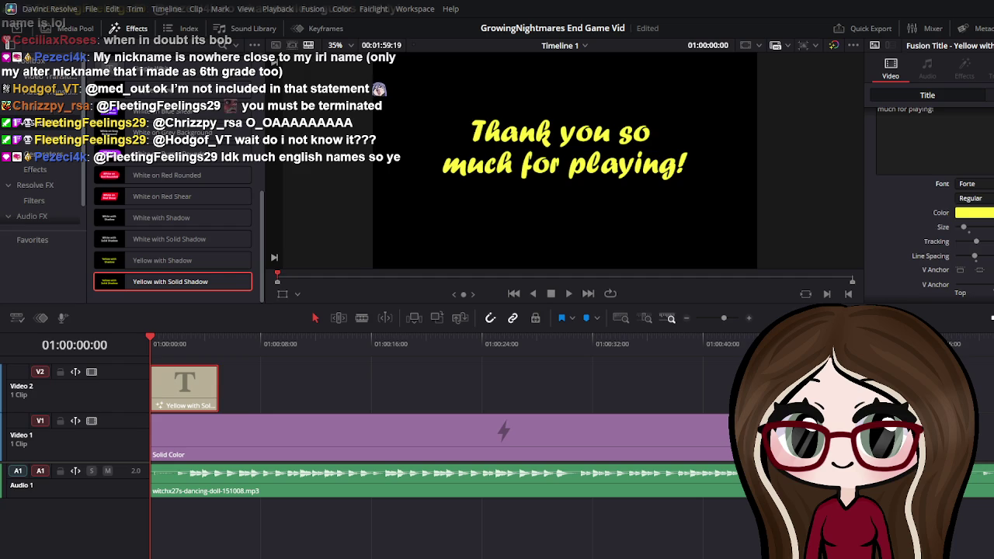
scroll(932, 202, "down", 2)
scroll(932, 202, "down", 2)
scroll(930, 206, "down", 2)
scroll(929, 206, "down", 2)
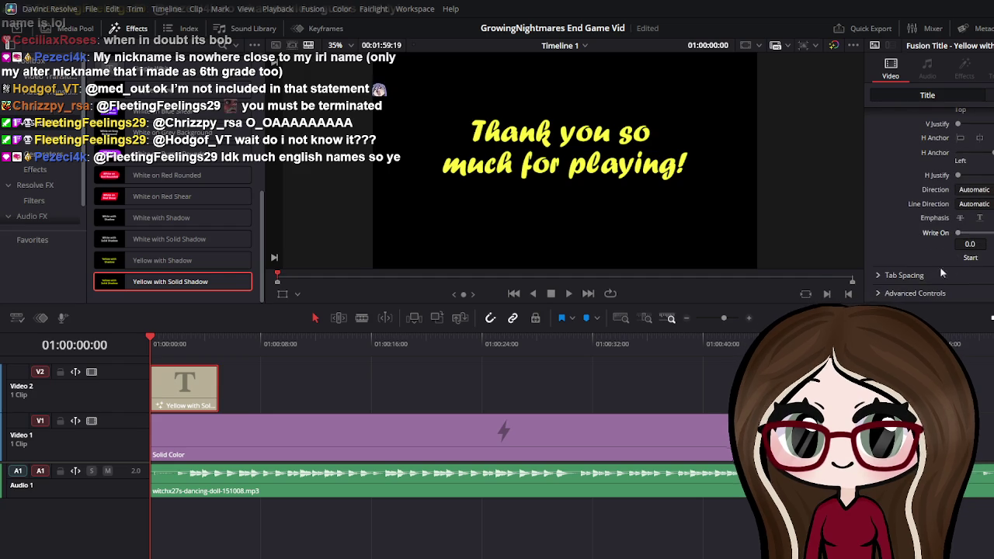
scroll(963, 256, "up", 3)
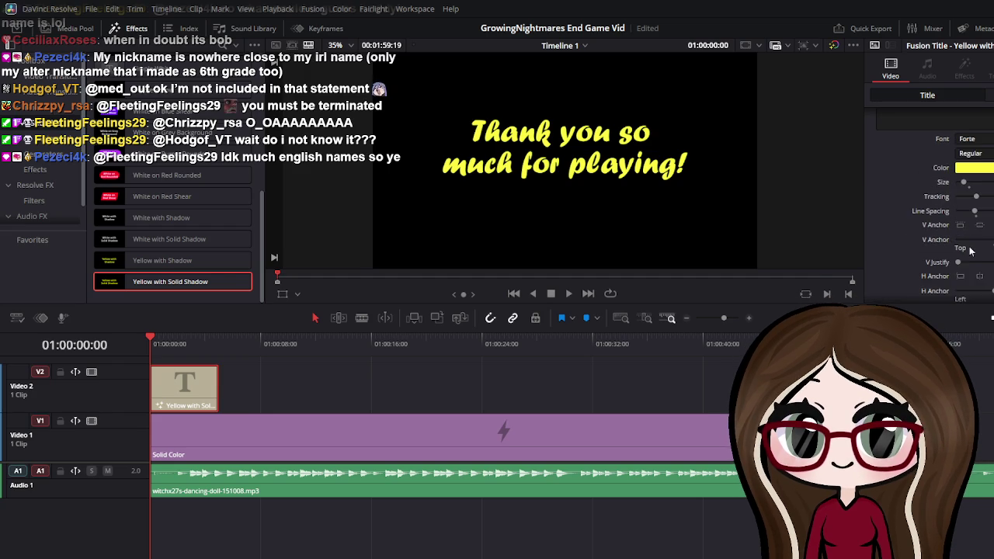
scroll(967, 253, "up", 2)
scroll(971, 251, "up", 2)
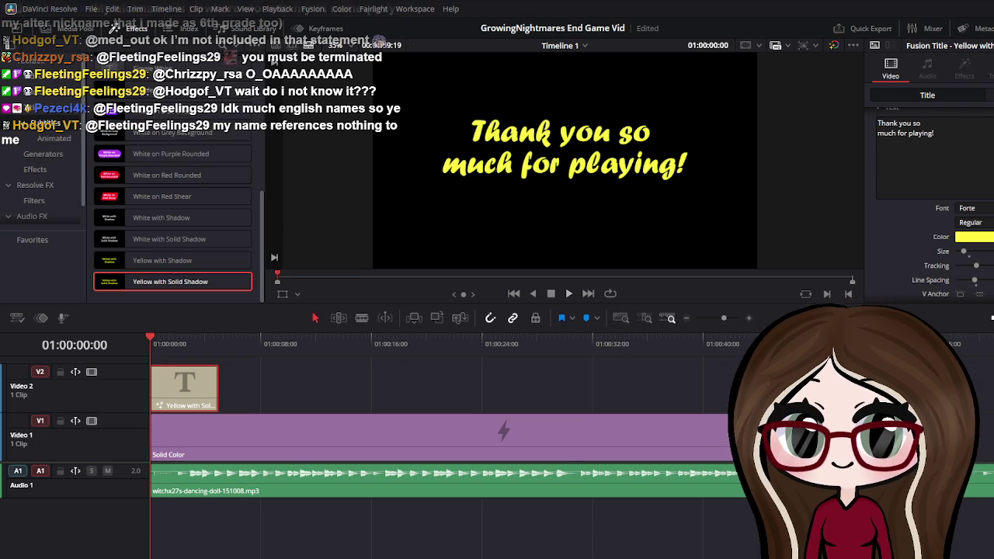
left_click(568, 294)
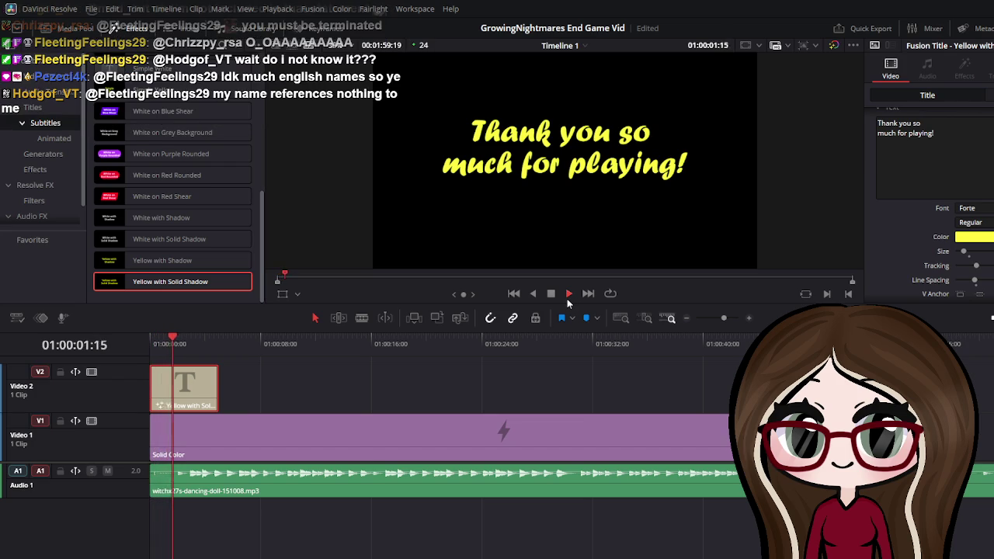
left_click(552, 294)
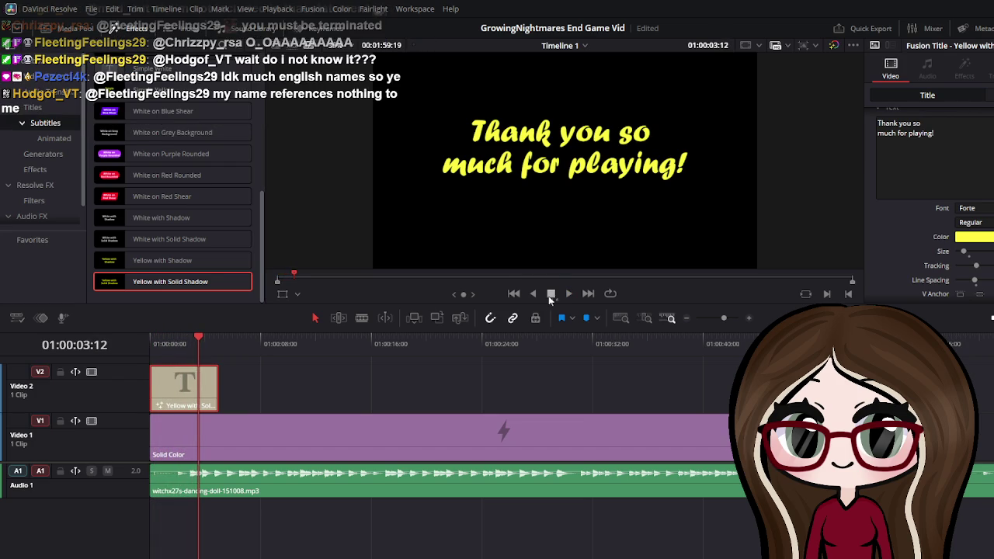
Move the title clip on V2 slightly later and replay to check the timing
mouse_move(173, 385)
left_mouse_down()
mouse_move(191, 384)
mouse_move(186, 367)
mouse_move(144, 353)
left_mouse_up()
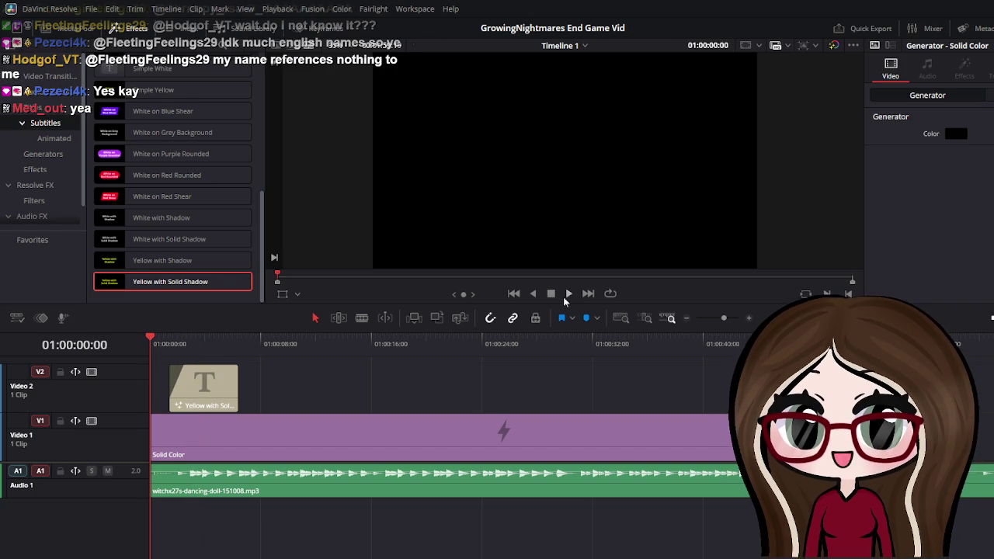
left_click(568, 294)
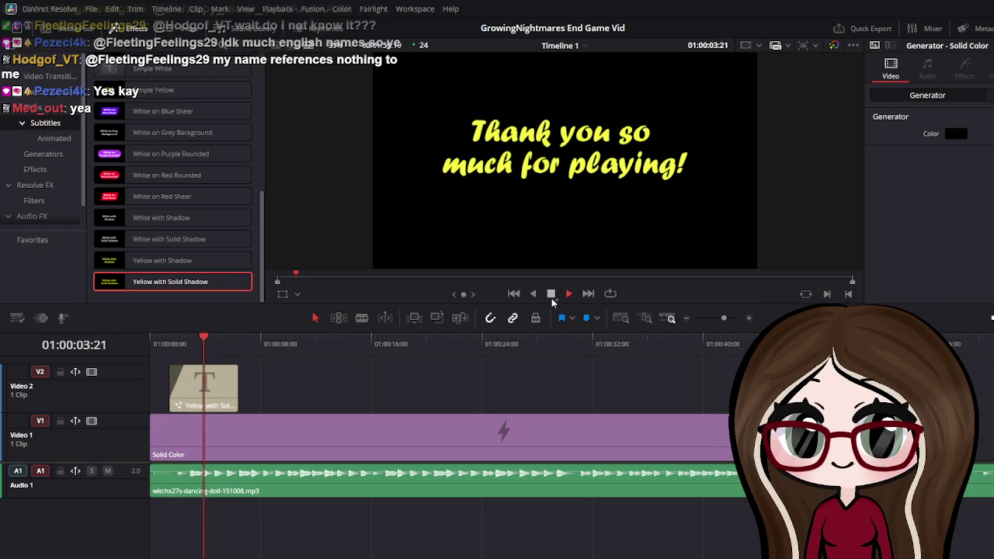
left_click(552, 294)
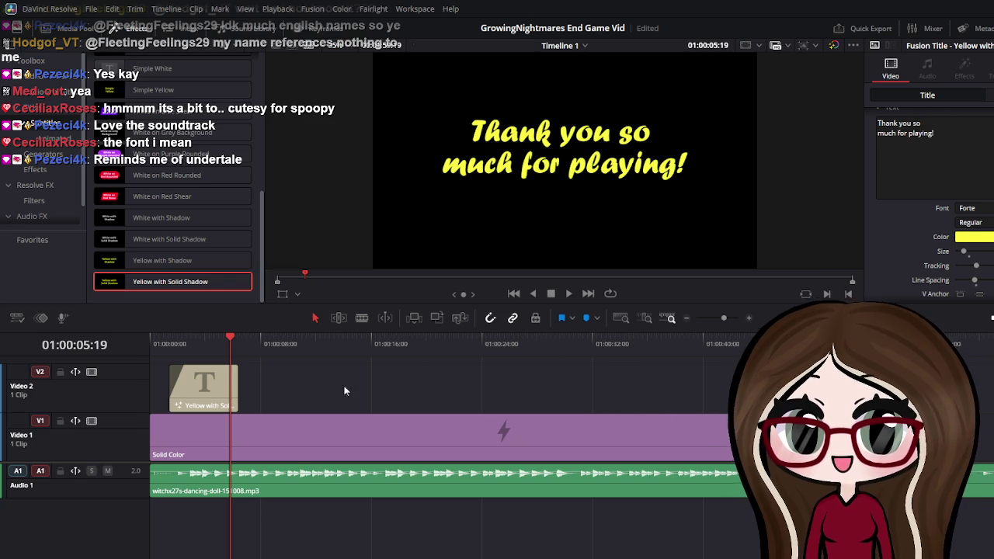
mouse_move(231, 389)
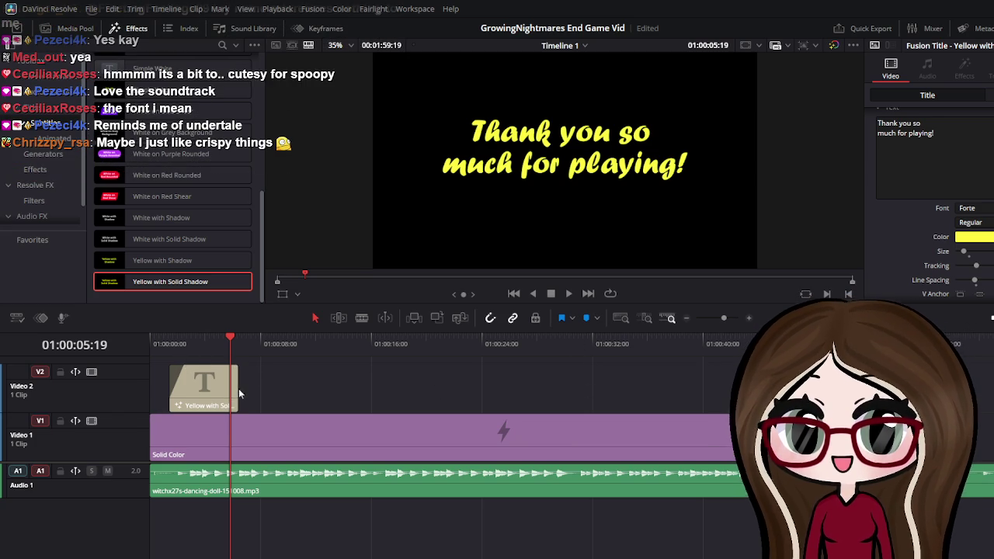
Extend the right edge of the Yellow with Solid Shadow clip on V2
left_click_drag(237, 389, 256, 389)
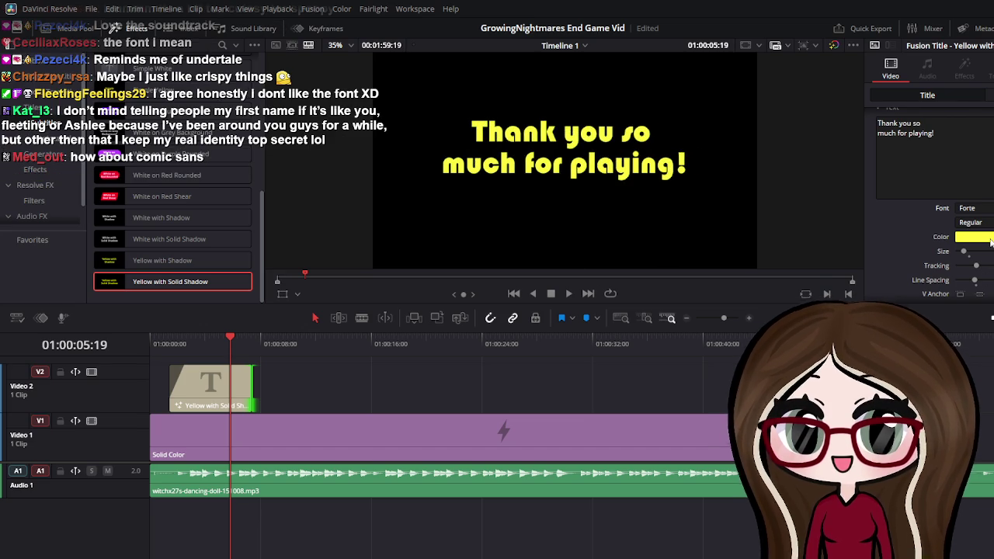
Switch the title font to Lucida Calligraphy Italic in the Inspector
left_click(991, 243)
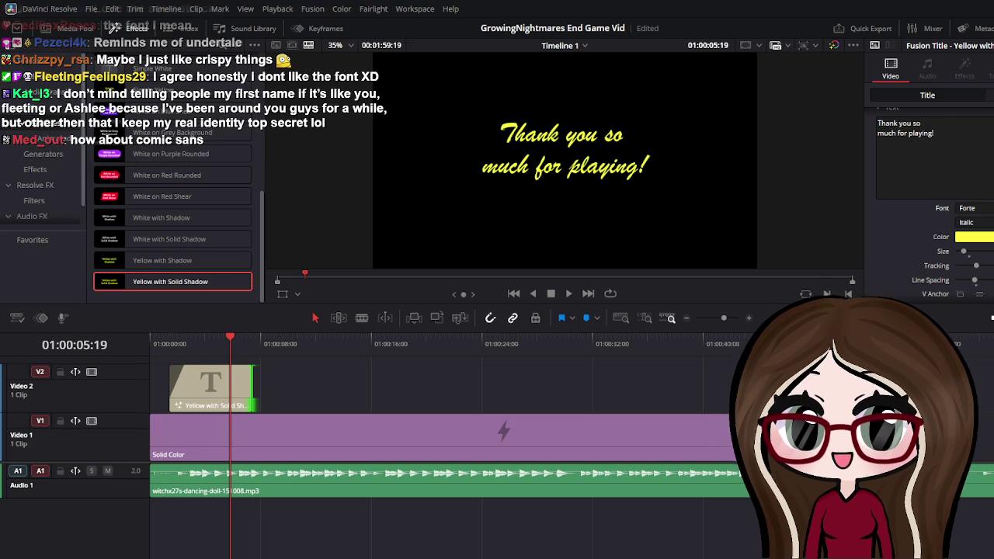
key("ctrl+z")
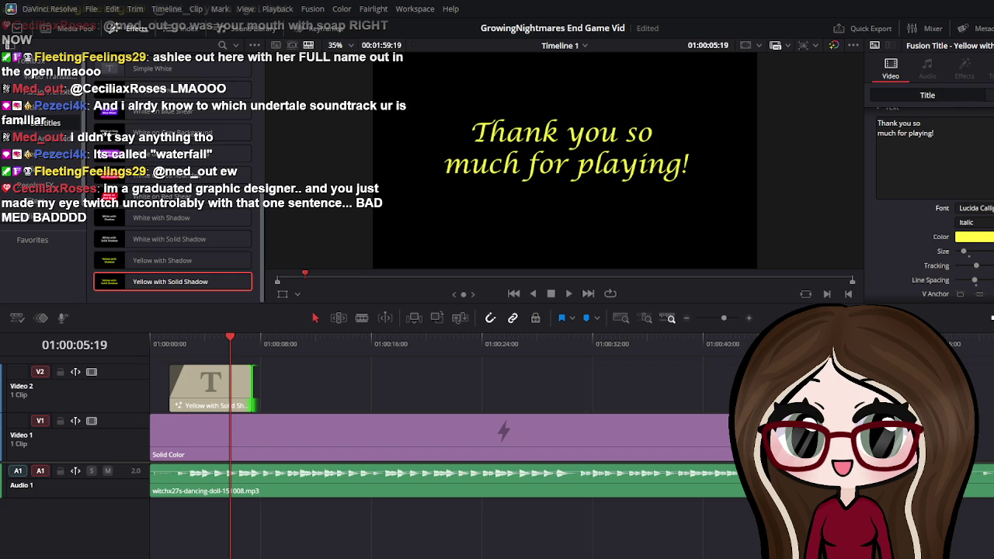
Cycle through Inspector fonts, previewing each, and settle on a bold all-caps serif
key("Up")
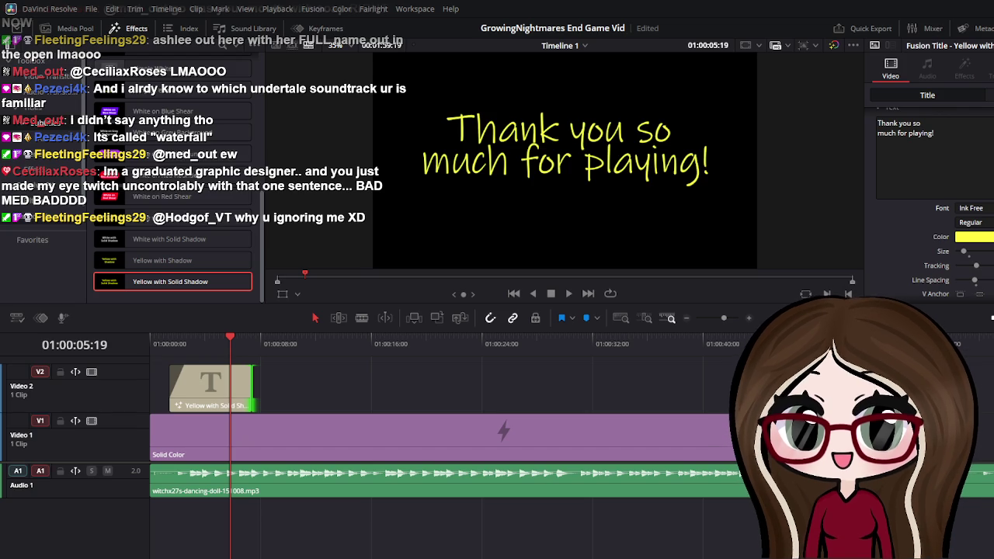
scroll(975, 214, "down", 3)
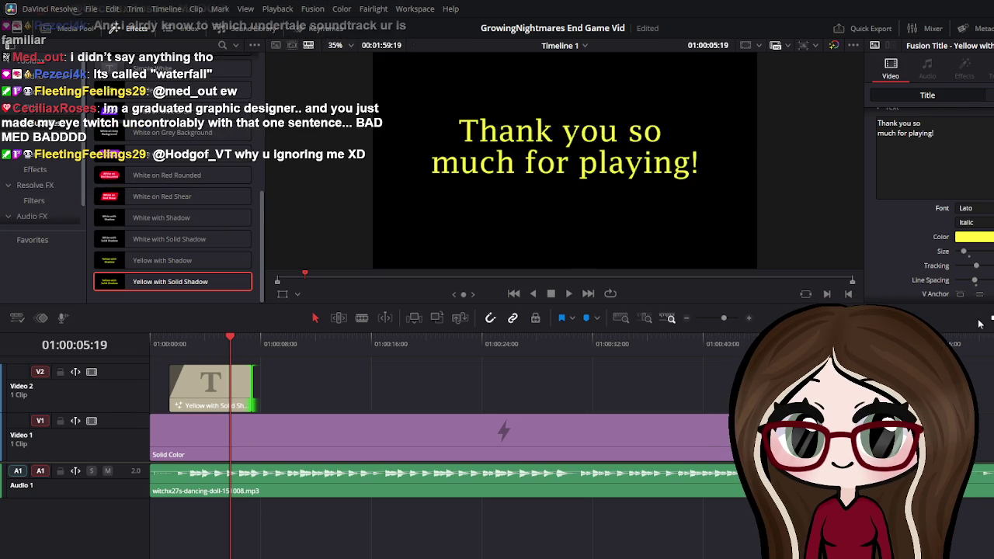
scroll(980, 341, "down", 1)
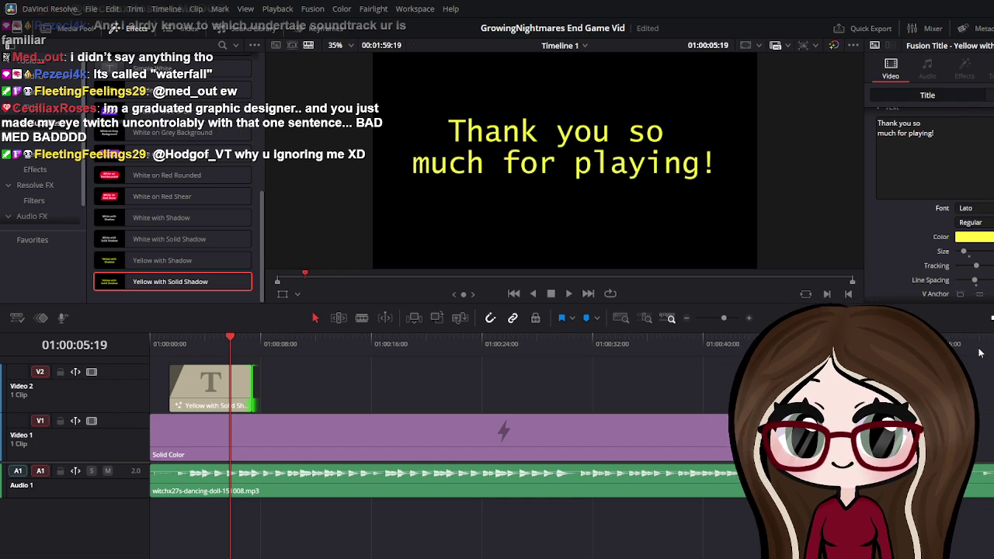
key("Down")
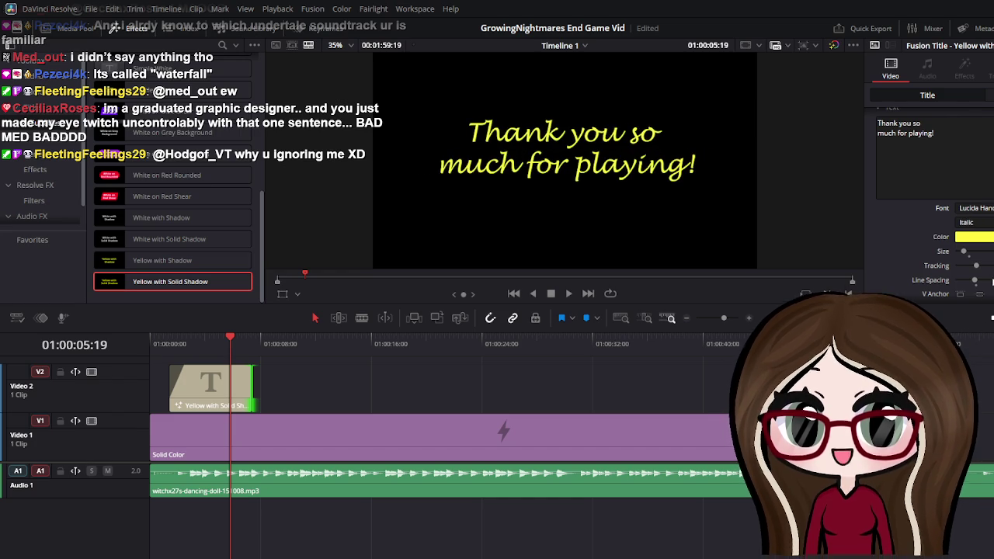
left_click(932, 163)
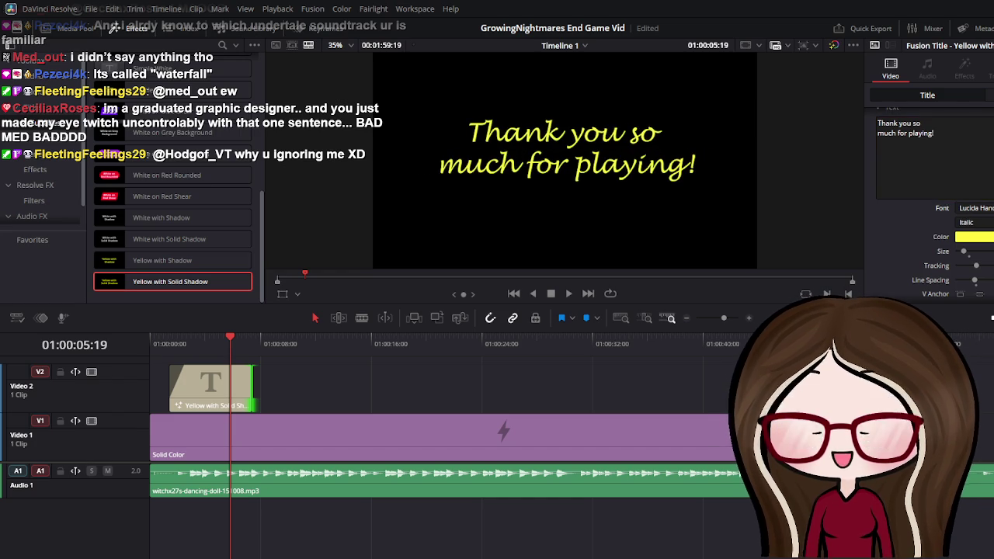
key("Down")
key("Down")
key("Down")
key("Down")
key("Down")
key("Down")
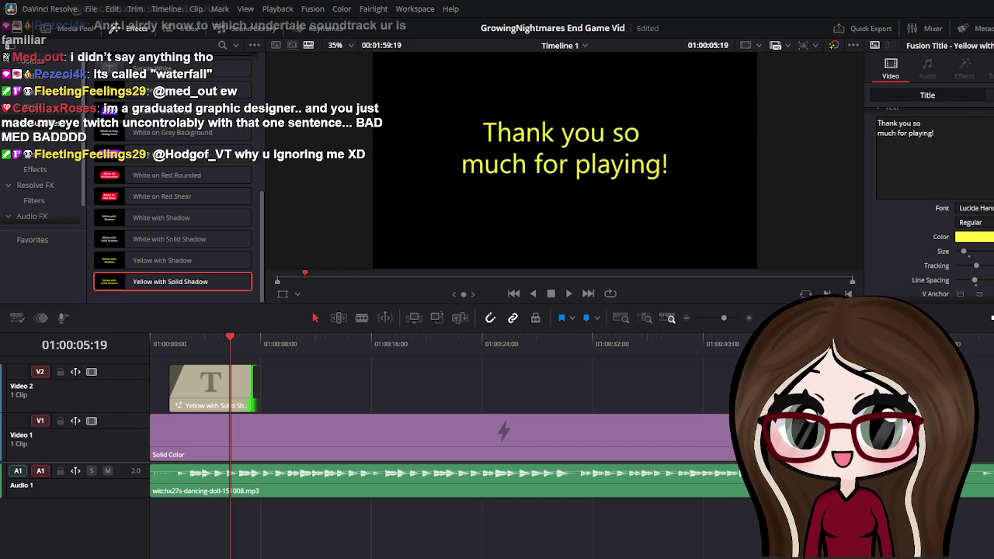
key("Down")
key("Down")
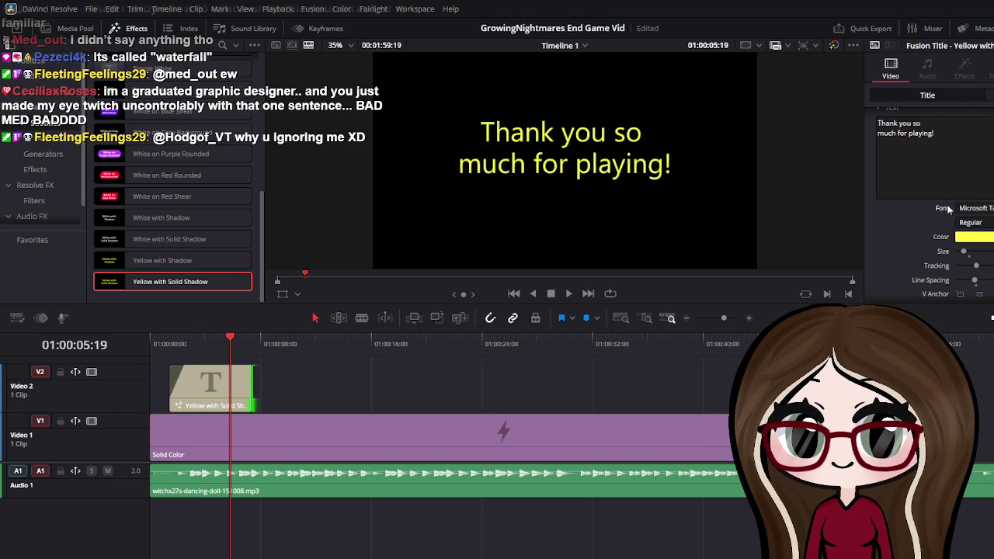
key("Down")
key("Down")
key("Down")
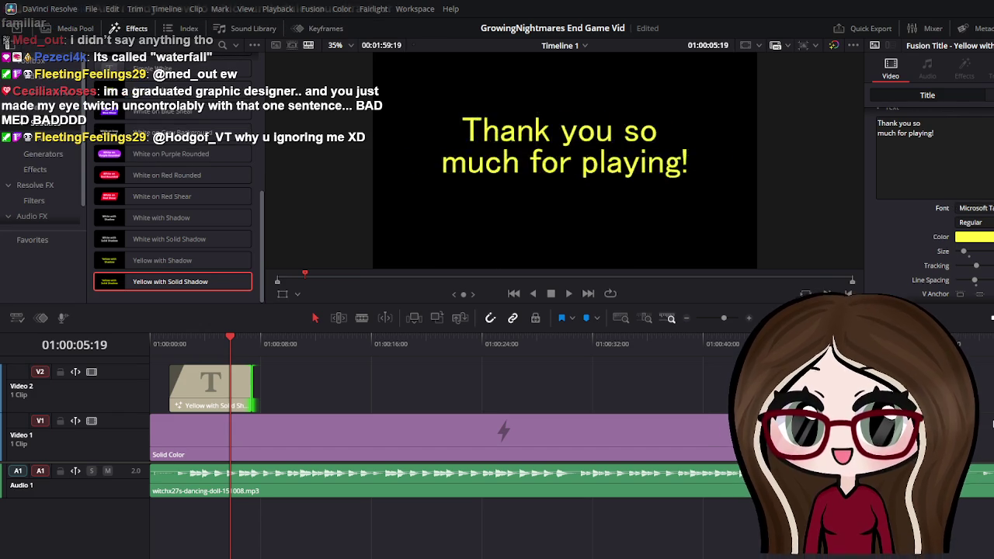
key("Down")
key("Down")
key("Down")
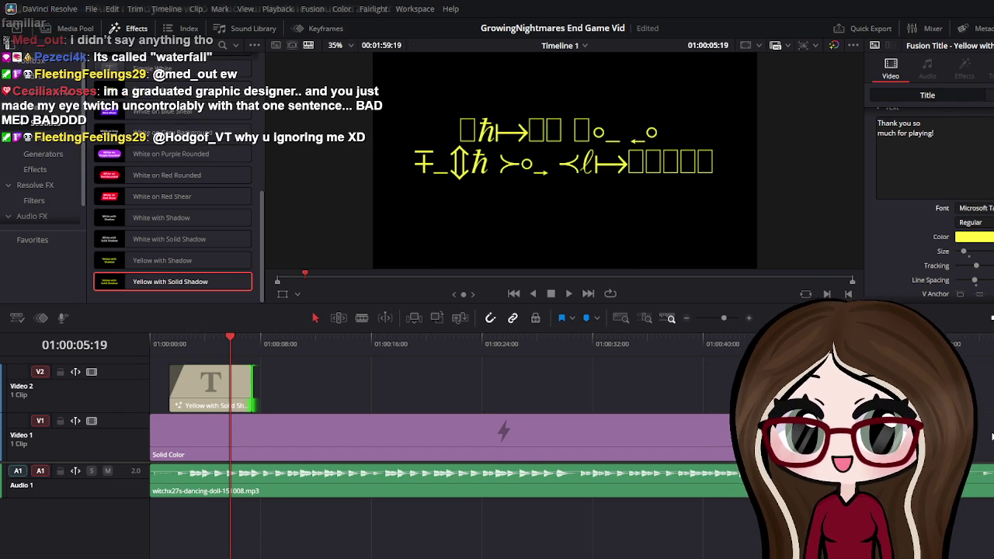
key("Down")
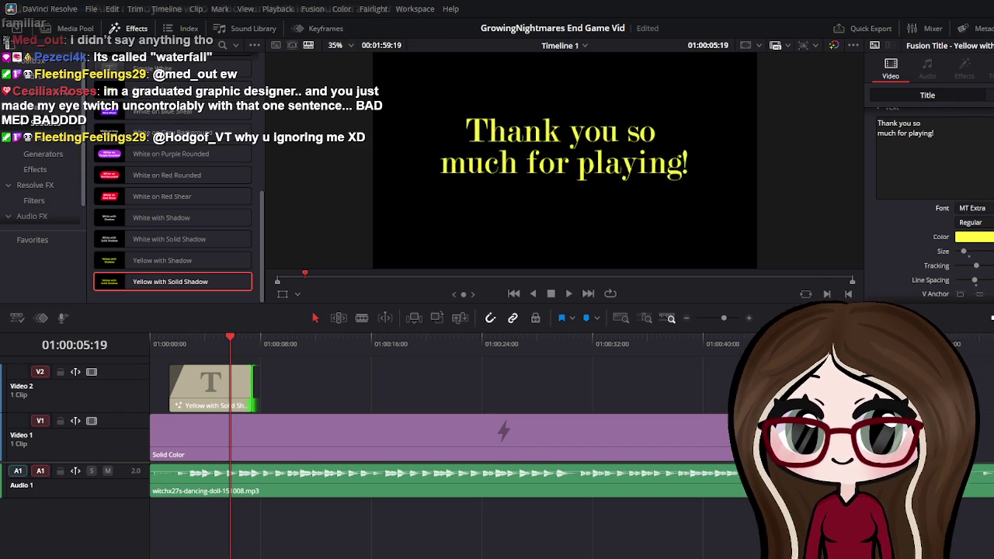
key("Down")
key("Down")
key("Down")
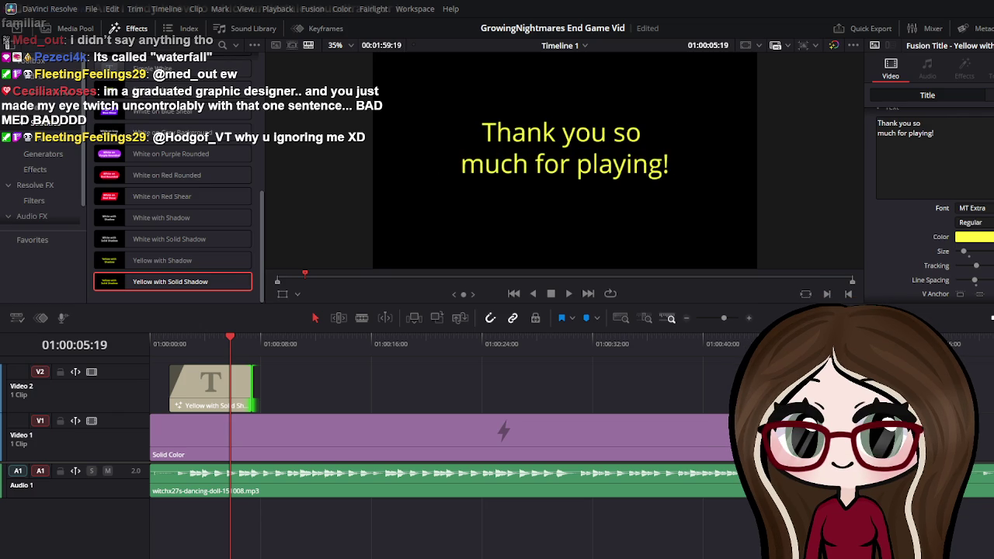
key("Return")
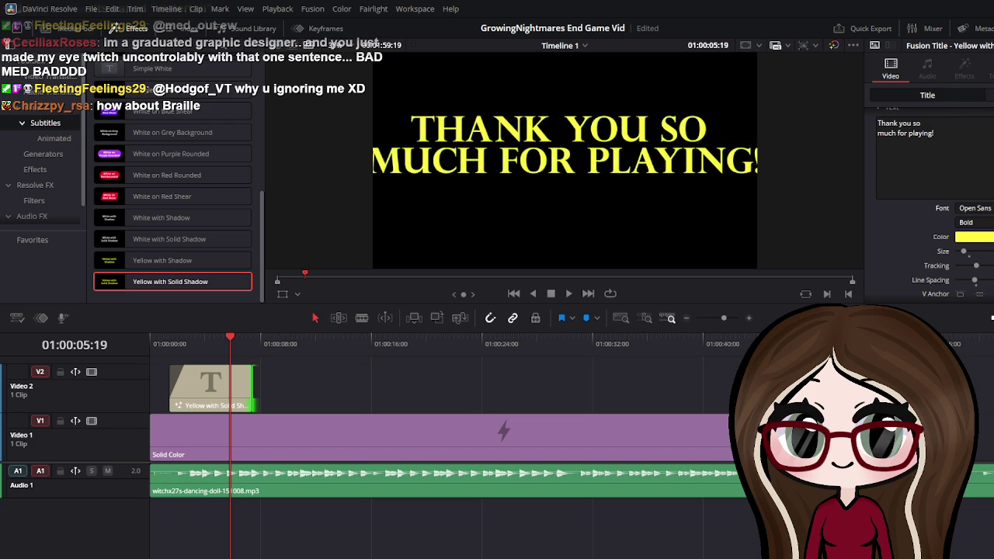
Keep Perpetua Titling as the font and reduce the title's Zoom to 2.360
left_click(991, 326)
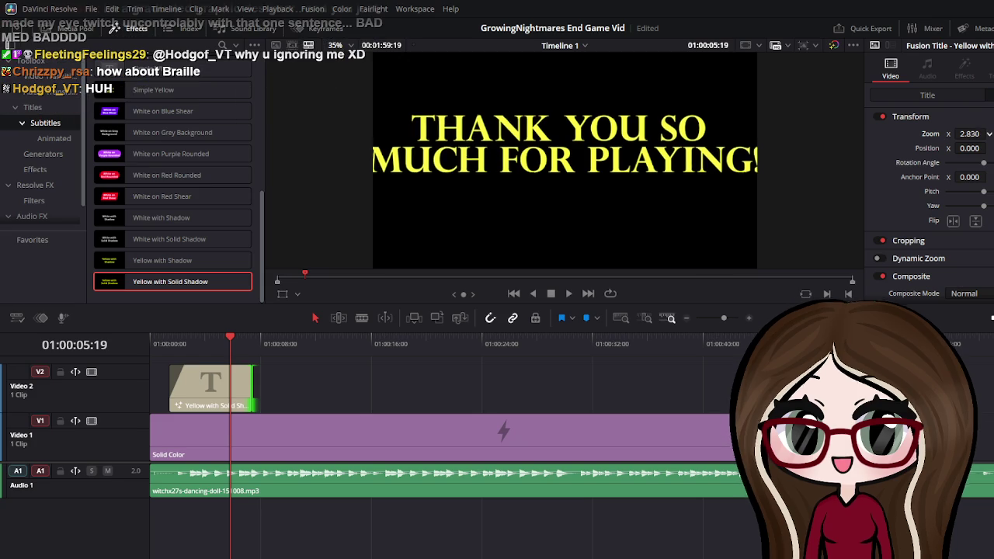
left_click_drag(970, 134, 948, 134)
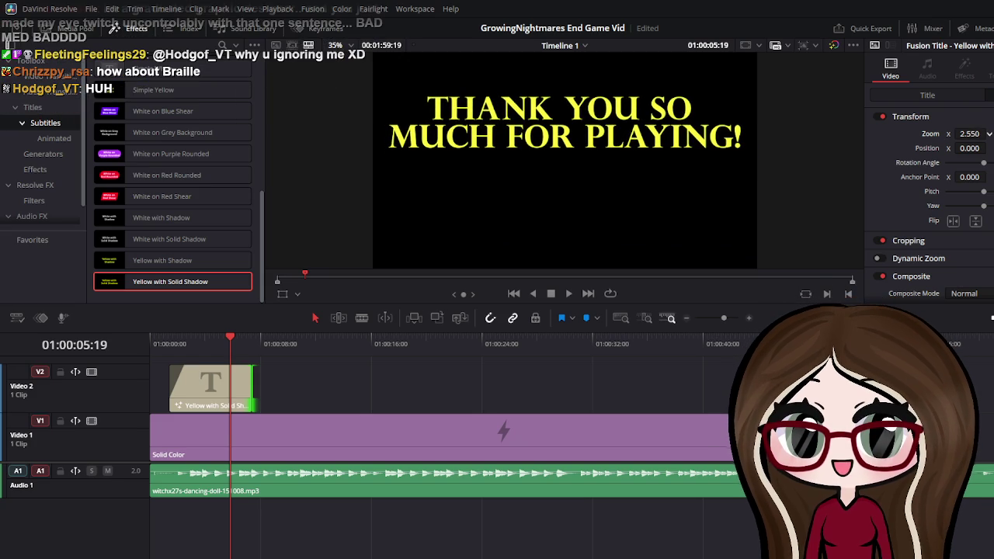
left_click_drag(985, 132, 967, 132)
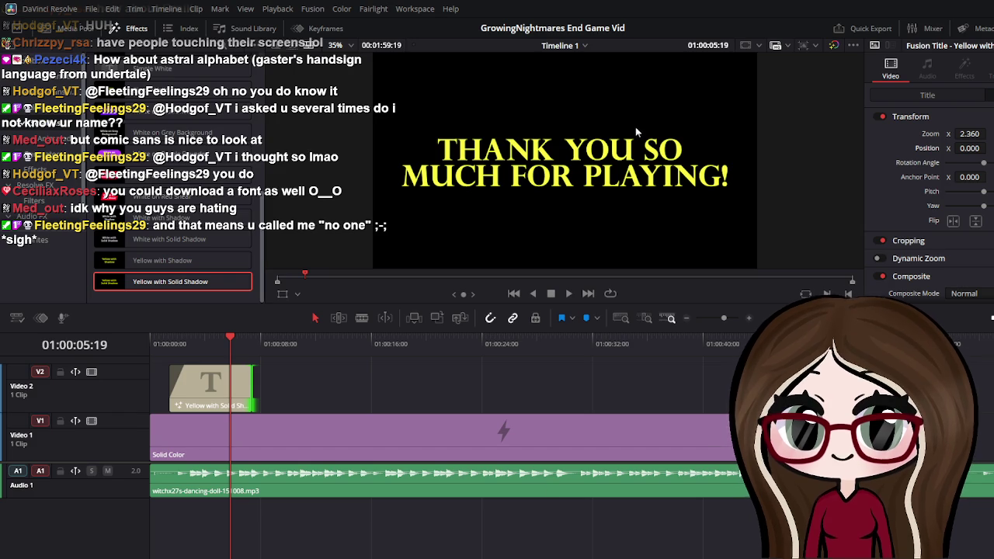
Set the title to Baskerville Regular with a pale yellow colour
left_click(946, 93)
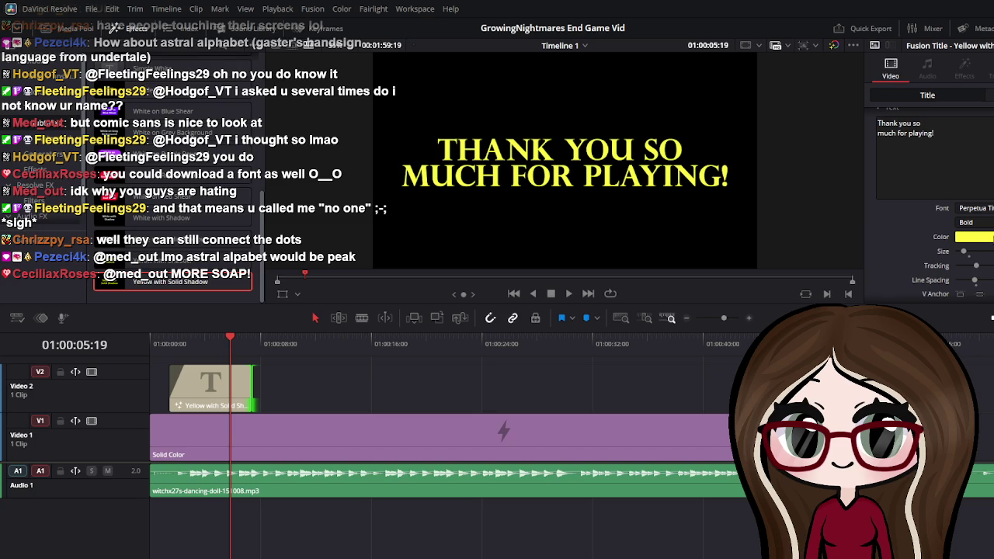
left_click(980, 237)
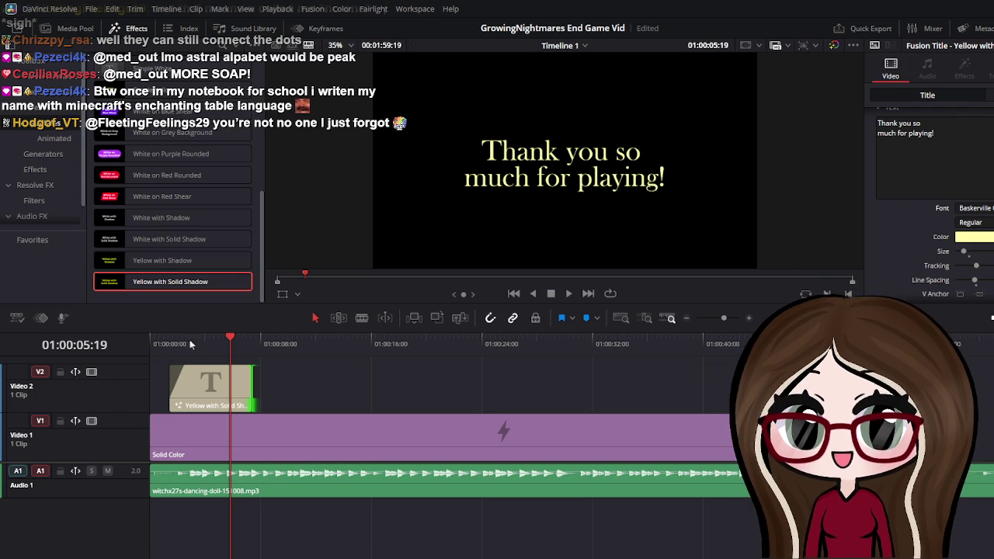
Play the end card from the start to review the title's timing
left_click_drag(228, 340, 150, 357)
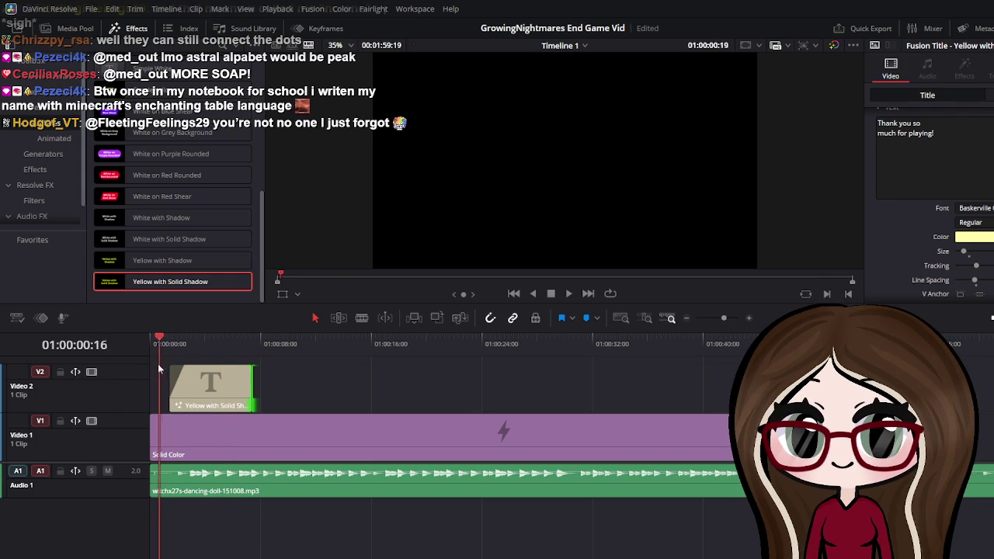
left_click(569, 293)
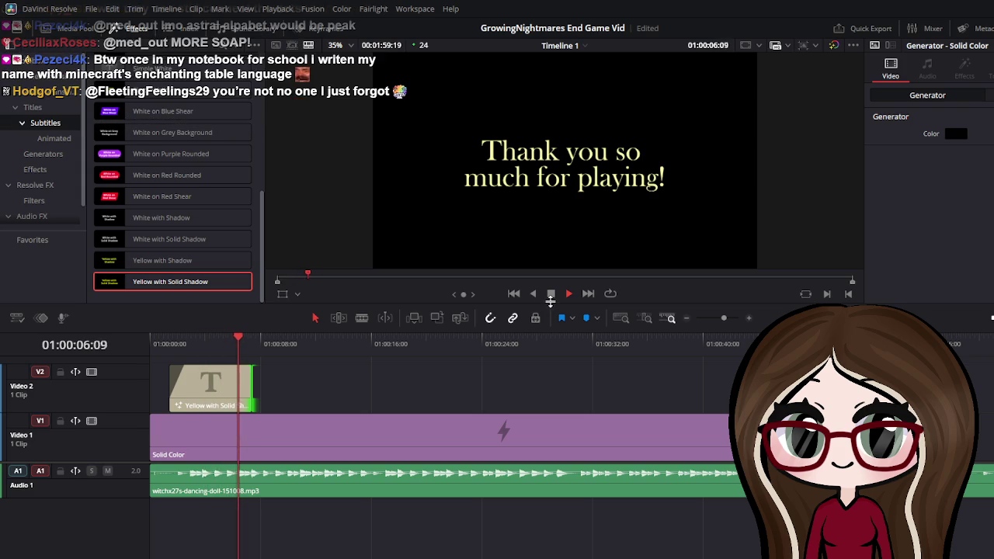
left_click(552, 295)
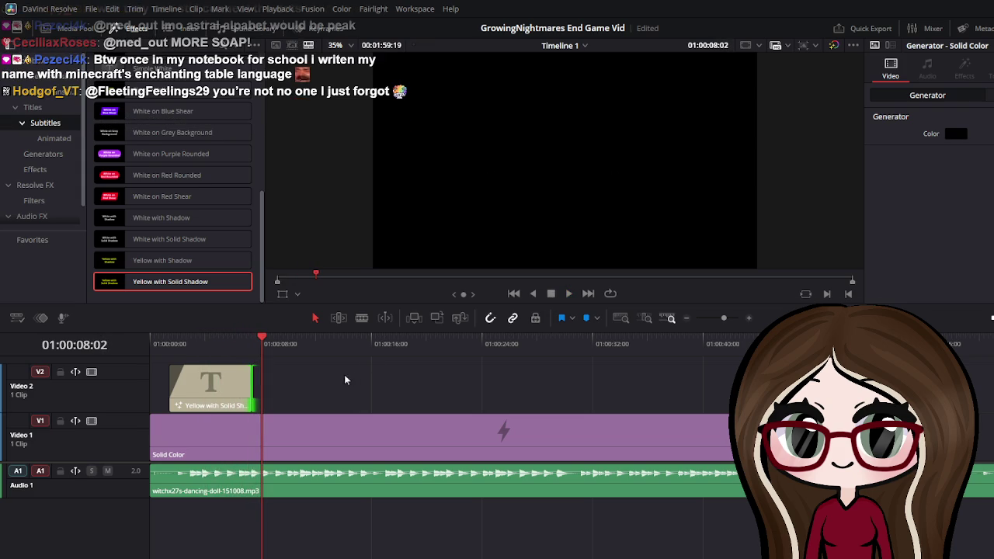
Trim the end of the title clip on V2 shorter and replay to check
left_click(206, 368)
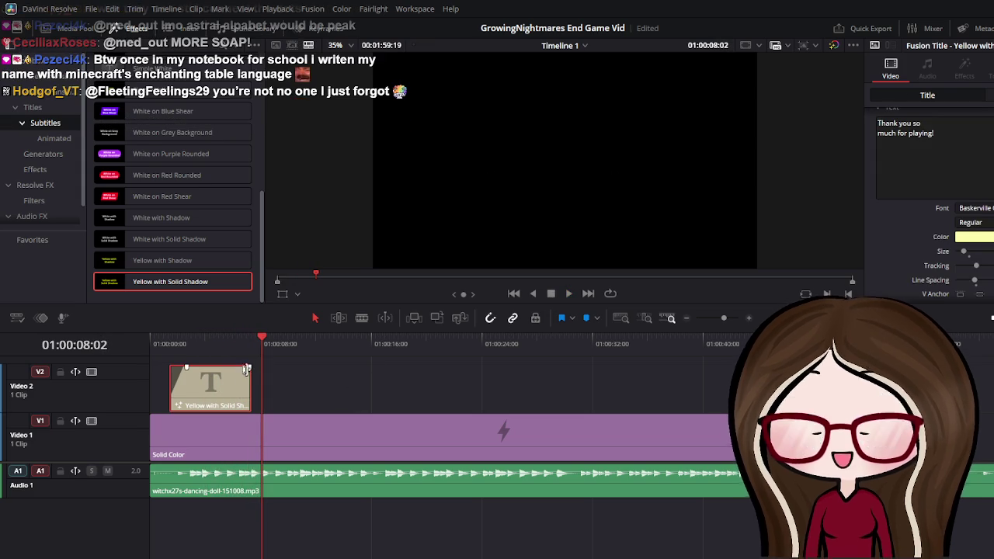
mouse_move(249, 368)
left_mouse_down()
mouse_move(231, 352)
mouse_move(142, 390)
left_mouse_up()
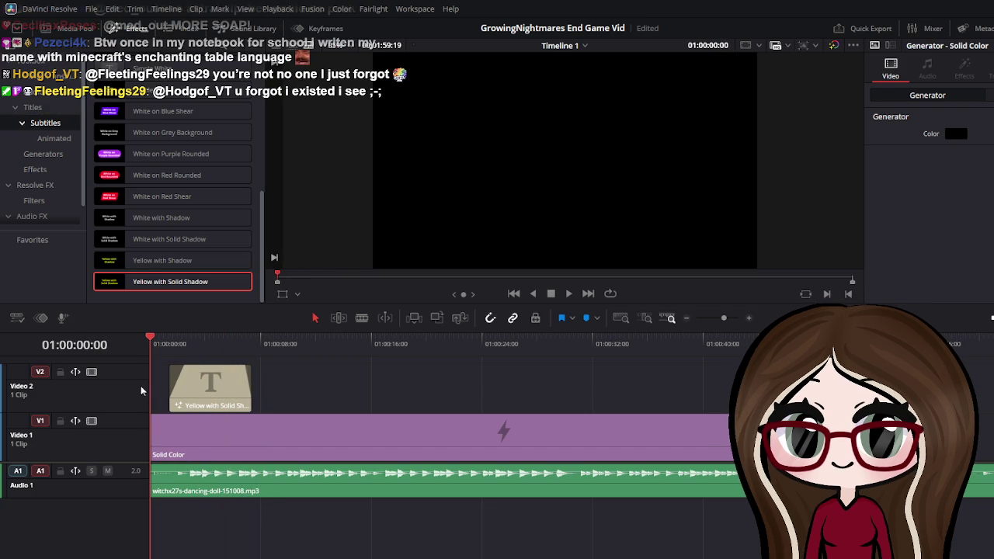
left_click(567, 295)
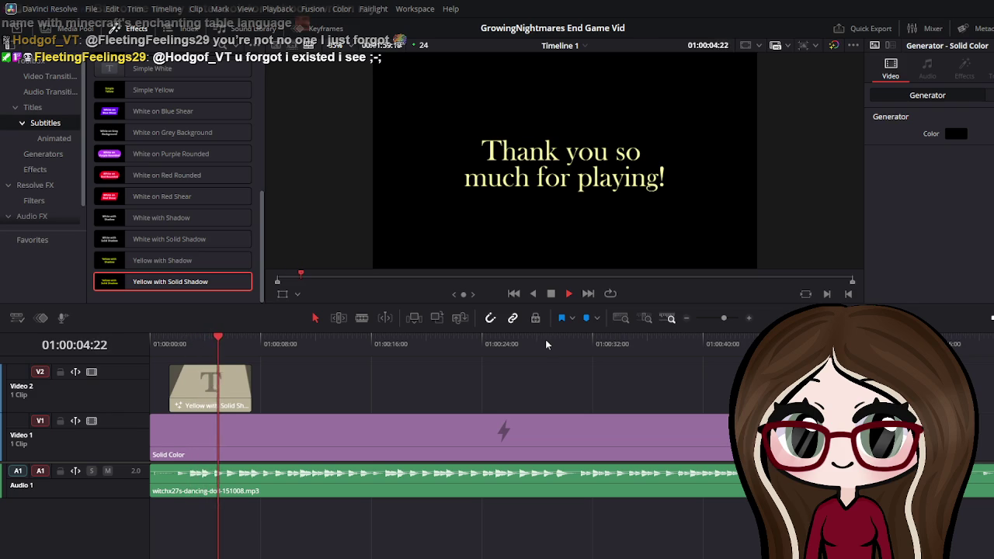
left_click(552, 294)
left_click(214, 389)
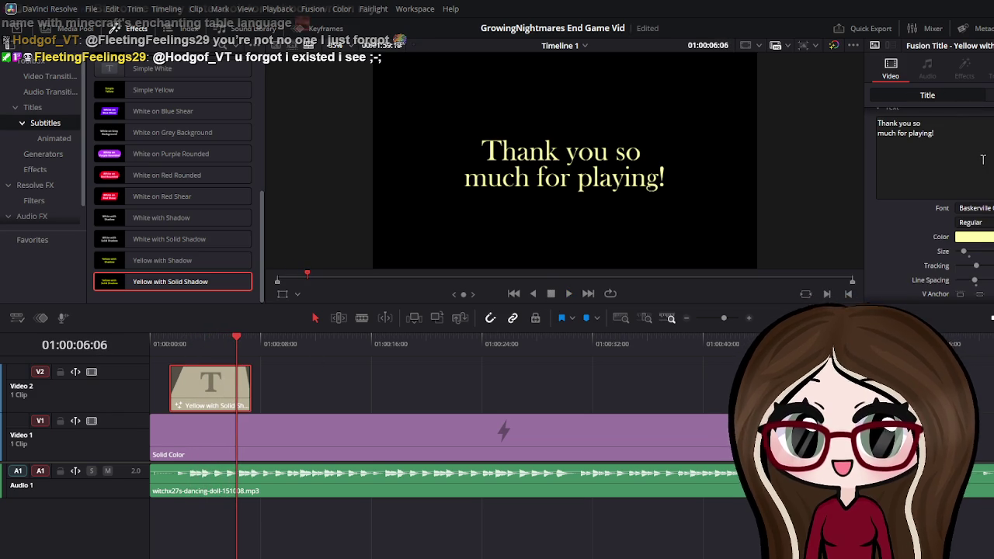
Place the caret in the title text and replay the end card from the start
left_click(939, 119)
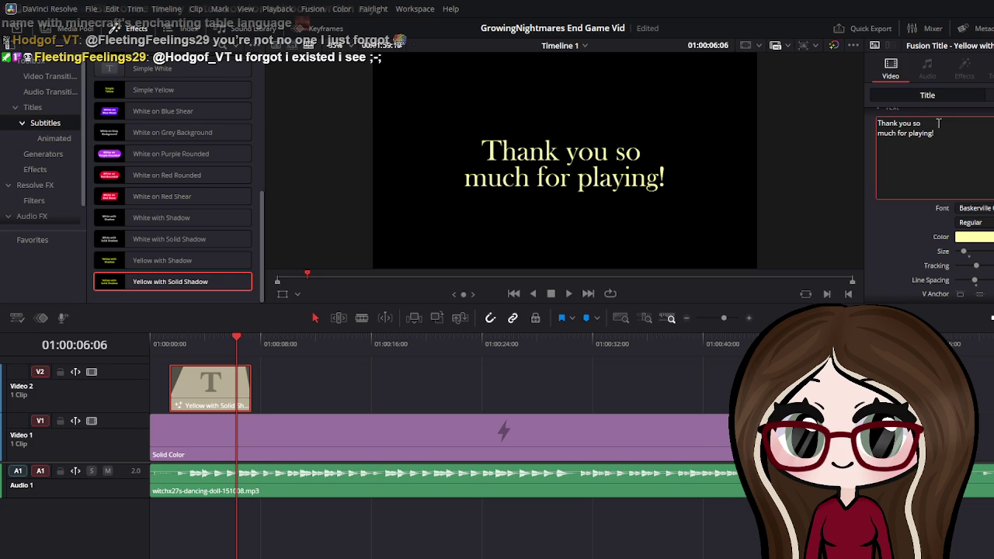
left_click(956, 157)
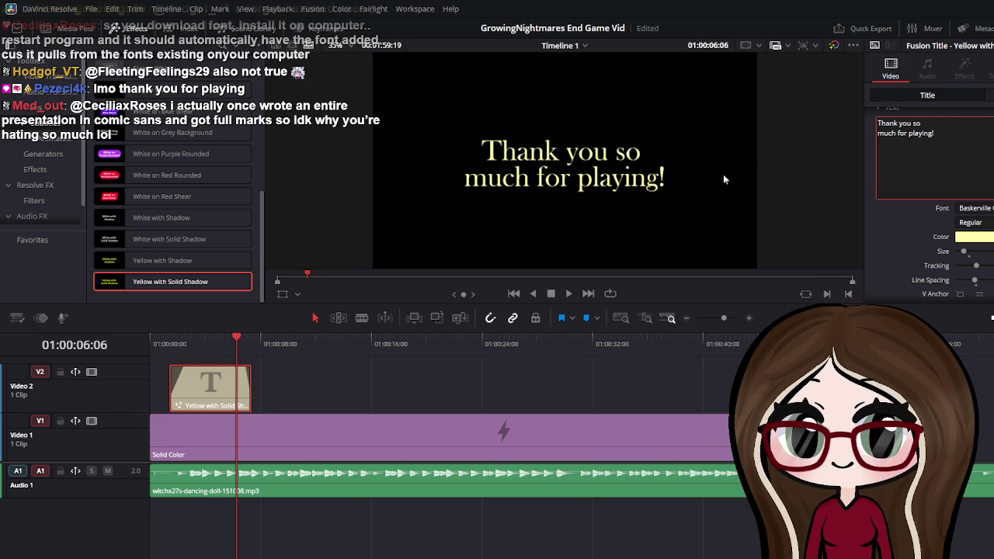
left_click_drag(234, 332, 151, 334)
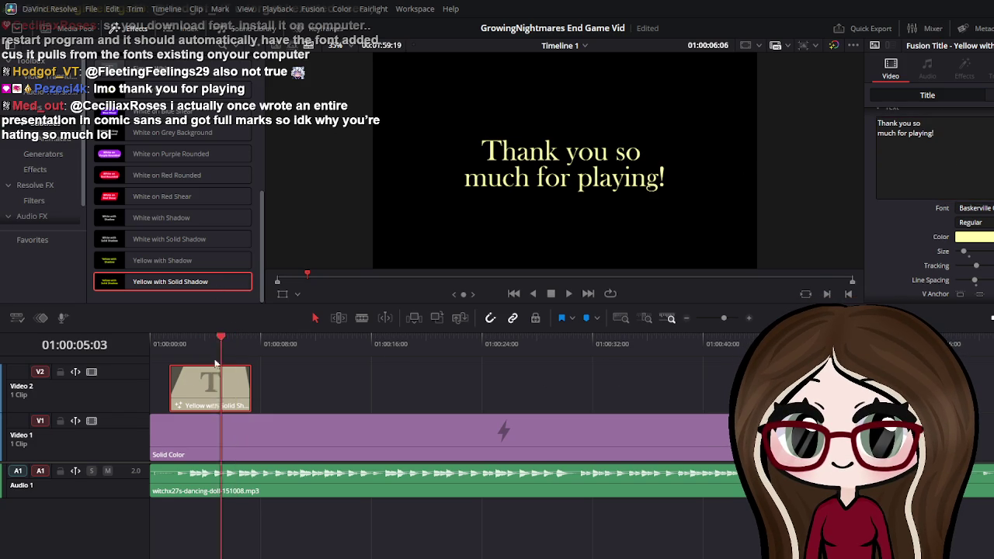
left_click(565, 296)
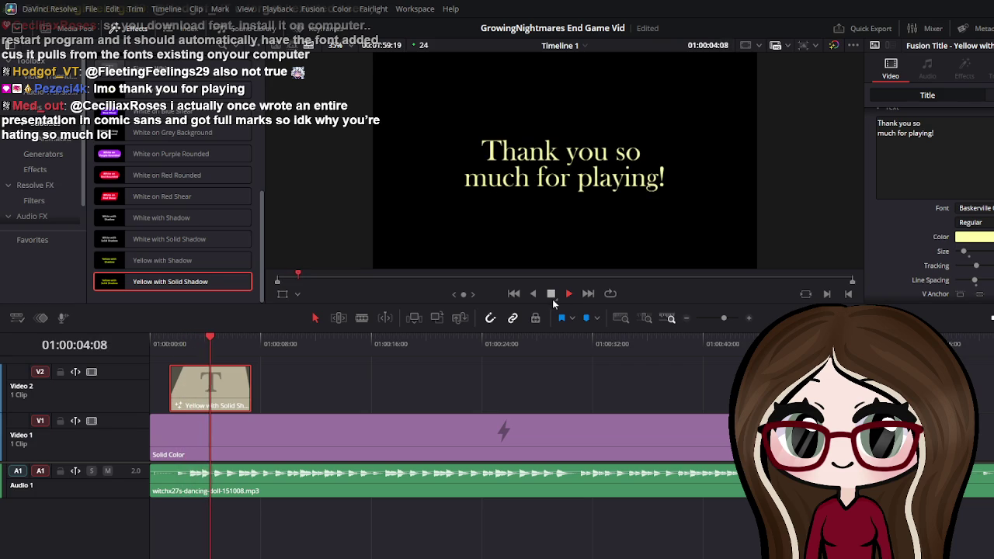
left_click(567, 294)
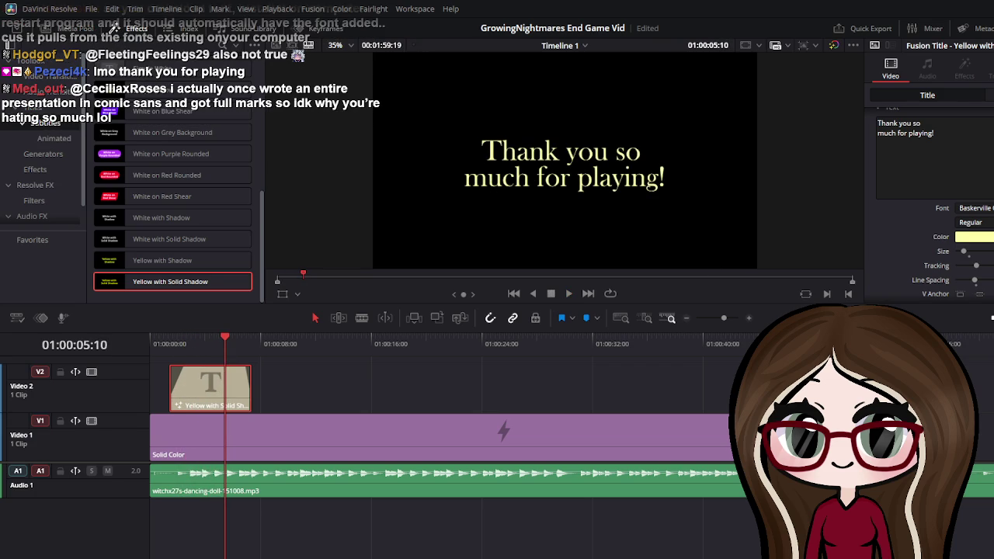
Delete 'so much' and 'playing!' from the title and rearrange its line breaks
left_click(948, 127)
key("BackSpace")
key("BackSpace")
key("BackSpace")
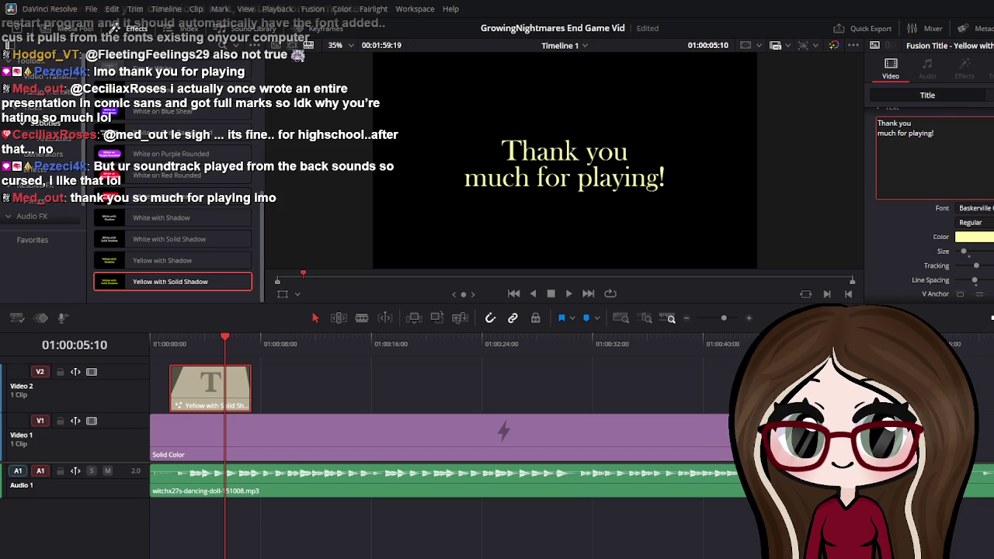
key("BackSpace")
key("BackSpace")
key("BackSpace")
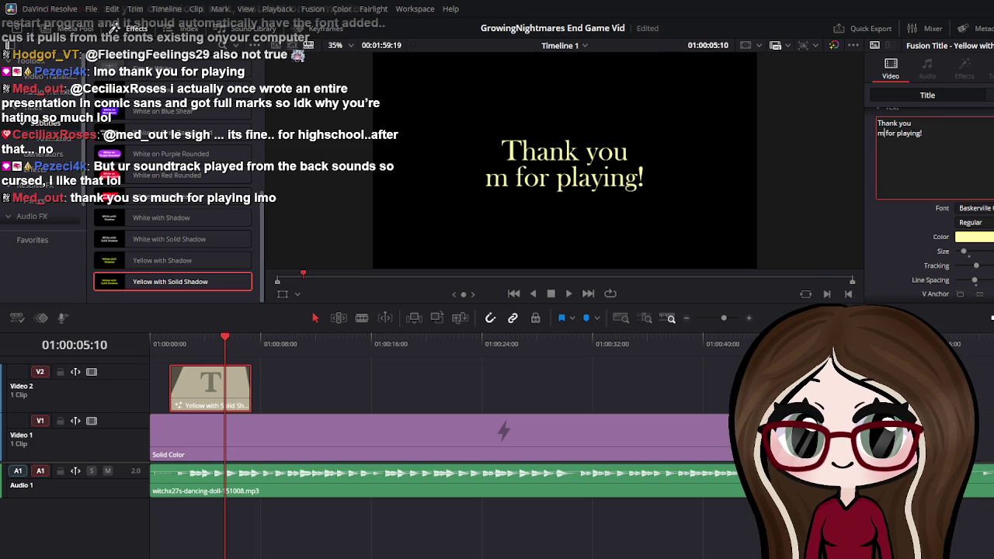
key("BackSpace")
key("BackSpace")
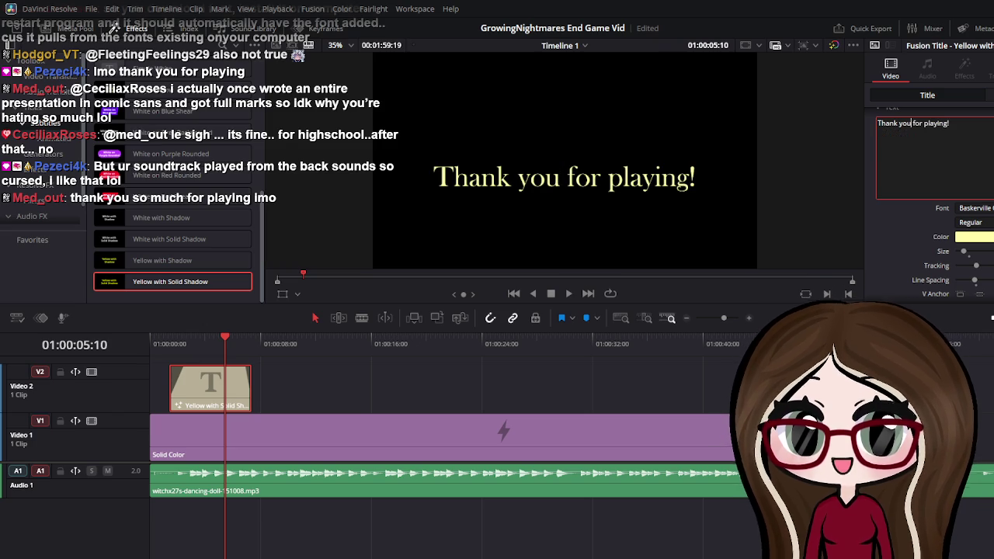
key("Return")
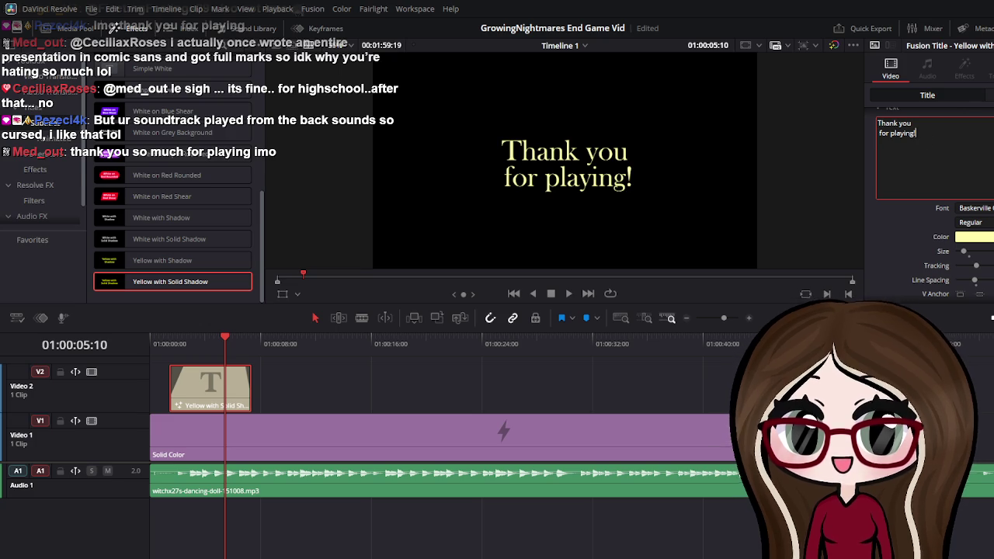
key("BackSpace")
key("BackSpace")
key("BackSpace")
key("BackSpace")
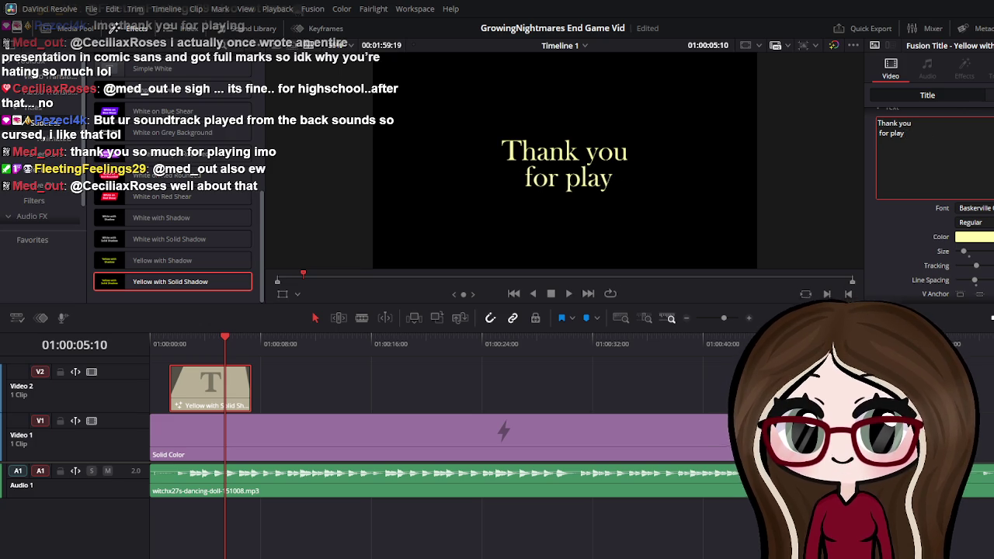
key("BackSpace")
key("BackSpace")
key("BackSpace")
key("BackSpace")
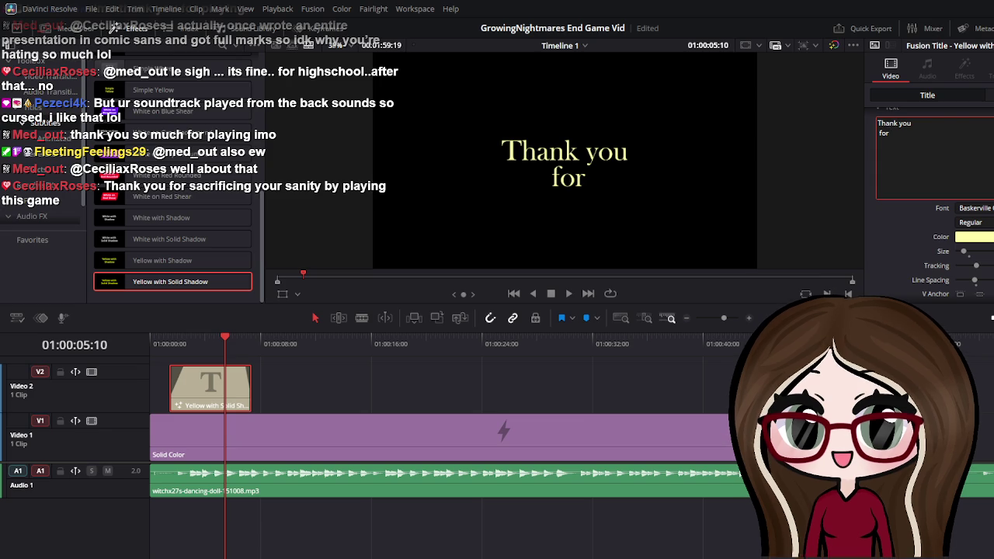
key("Return")
key("Return")
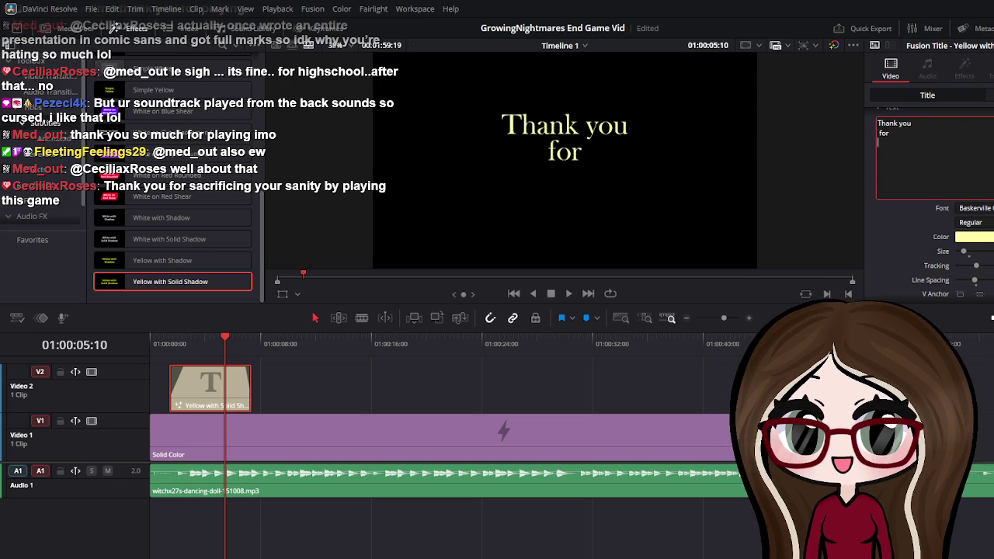
Type new lines 'sacrificing yor sanity' and 'by playing this game', fixing typos
type("sc")
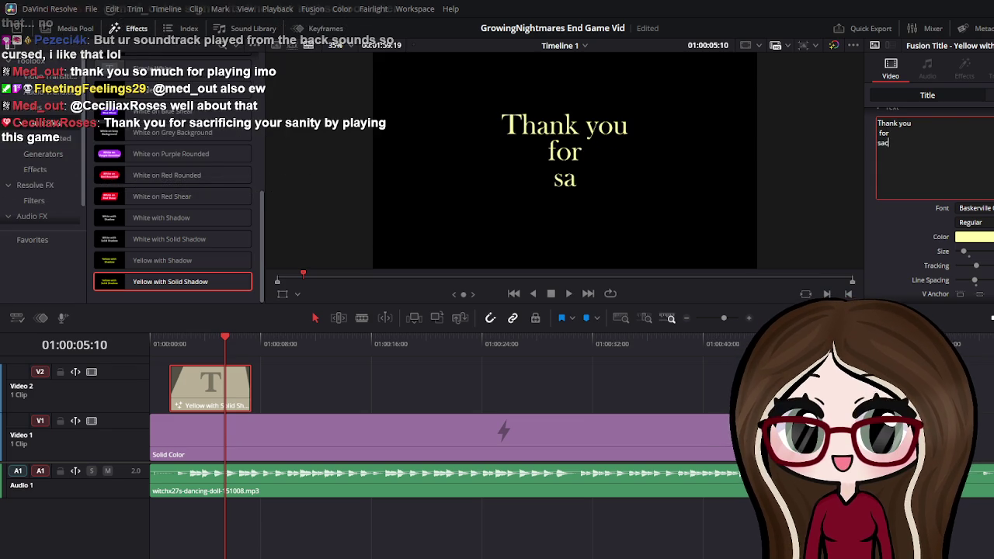
type("crificing yor")
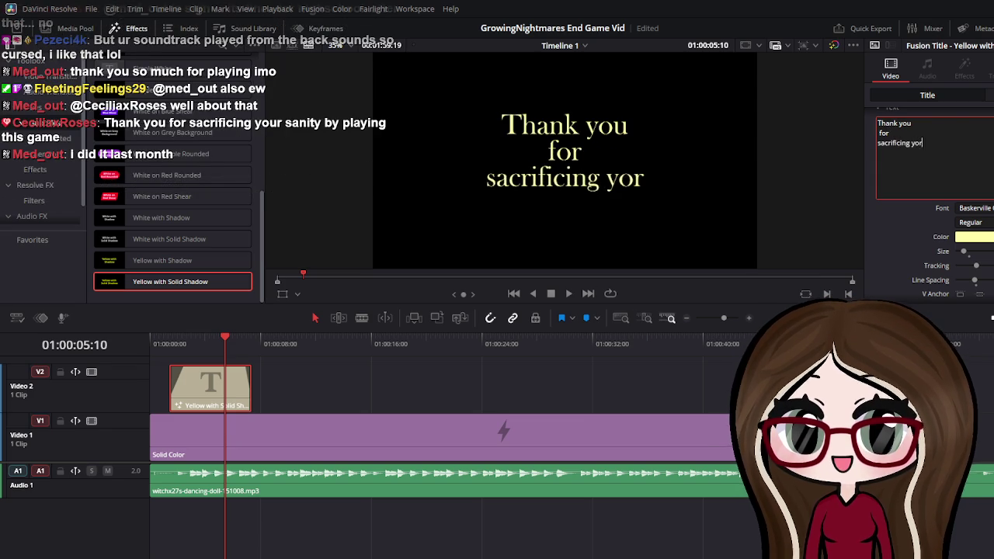
key("BackSpace")
type("u rsanit")
key("BackSpace")
key("BackSpace")
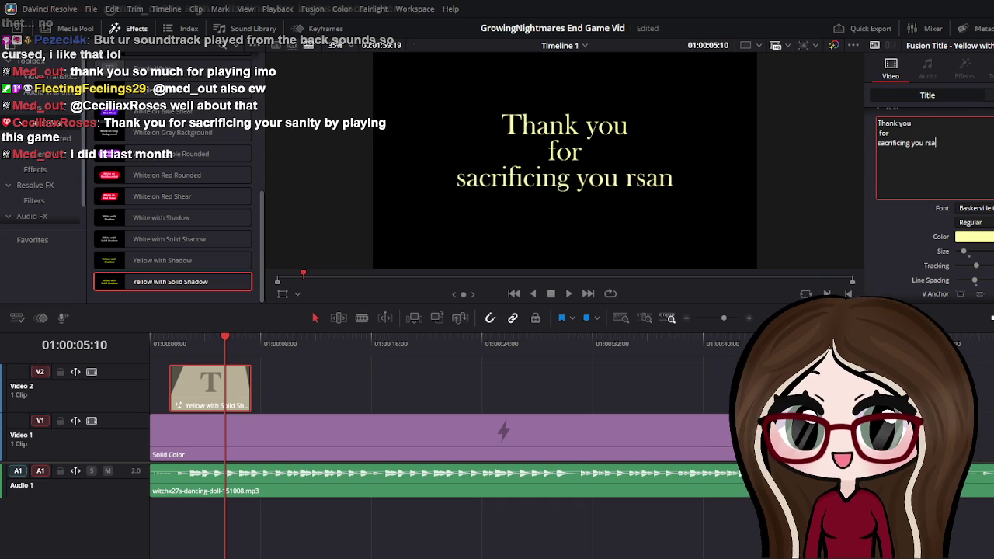
key("BackSpace")
key("BackSpace")
key("BackSpace")
key("BackSpace")
key("BackSpace")
key("BackSpace")
type("r san")
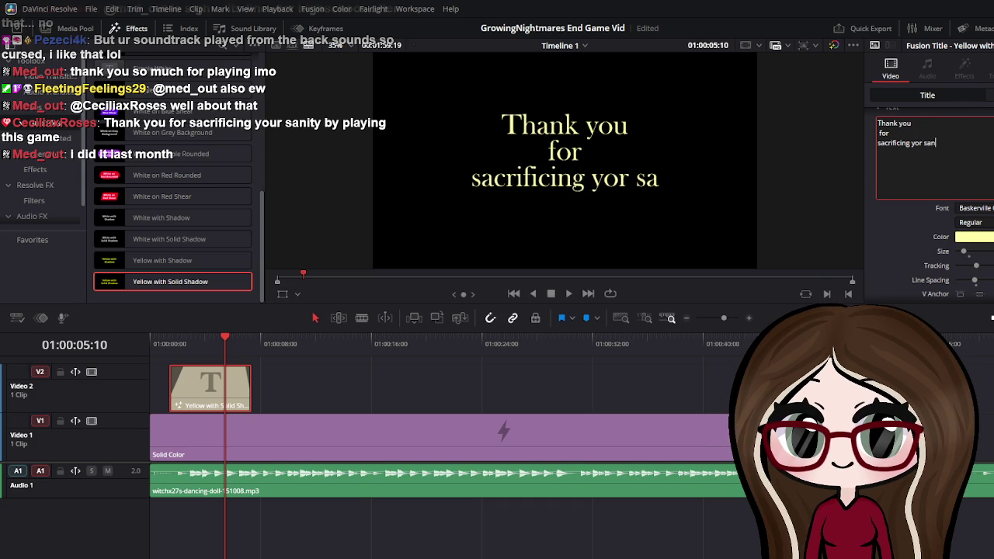
type("ity")
key("Return")
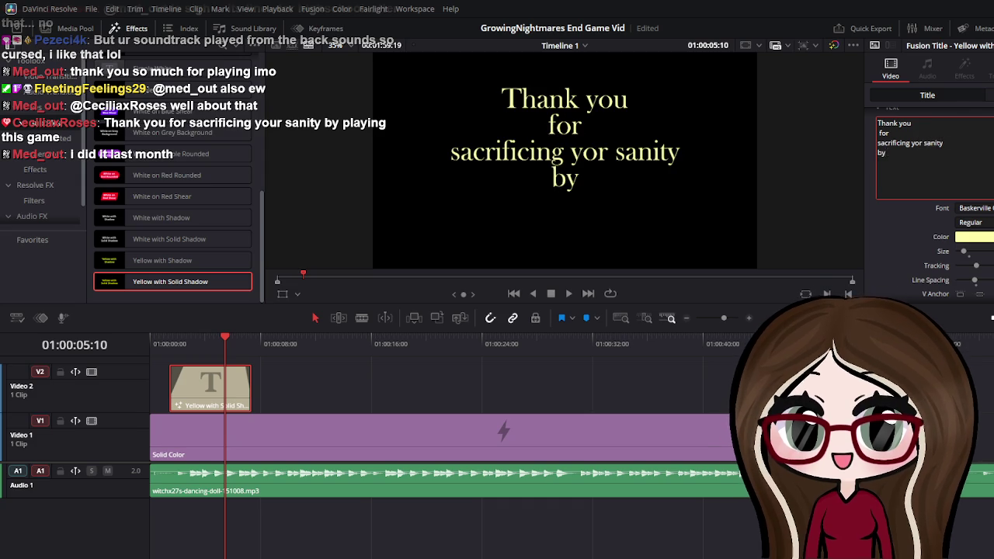
type(" playing this g")
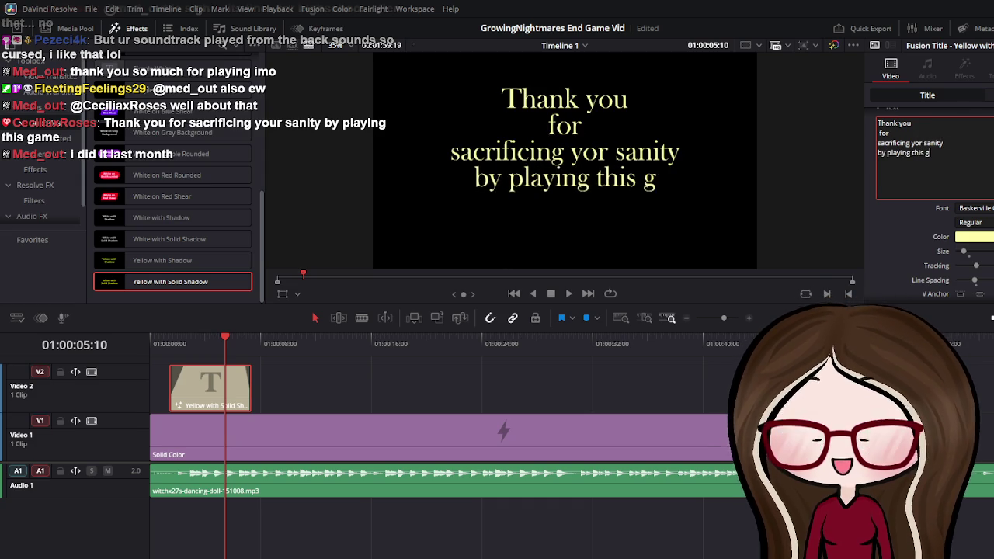
type("ame")
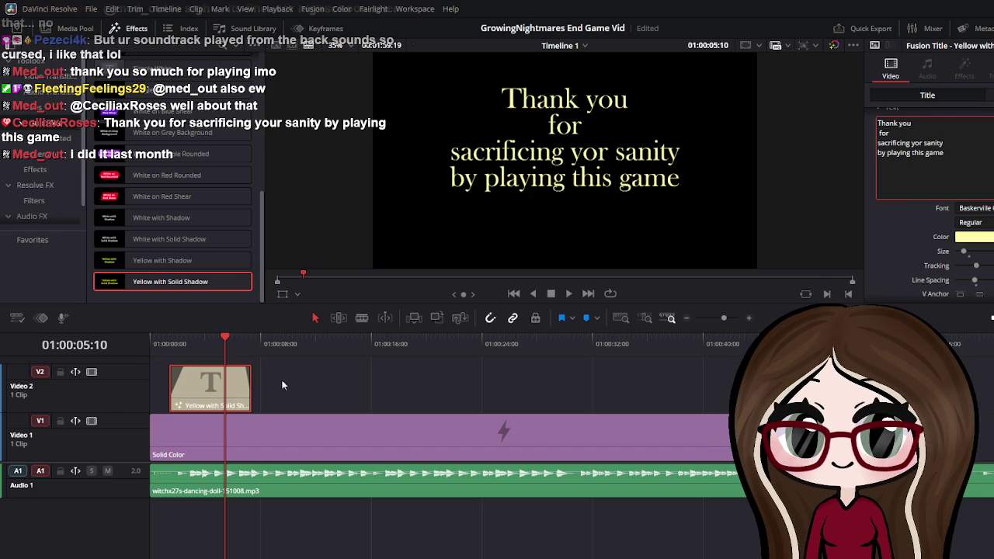
Extend the title clip further and replay the timeline from the start
left_click_drag(251, 390, 292, 390)
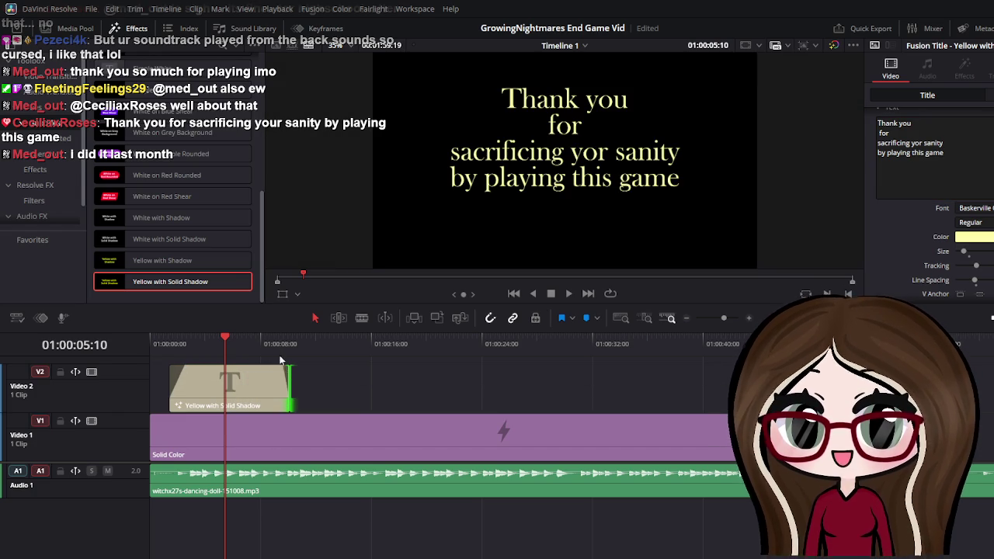
left_click_drag(237, 345, 142, 342)
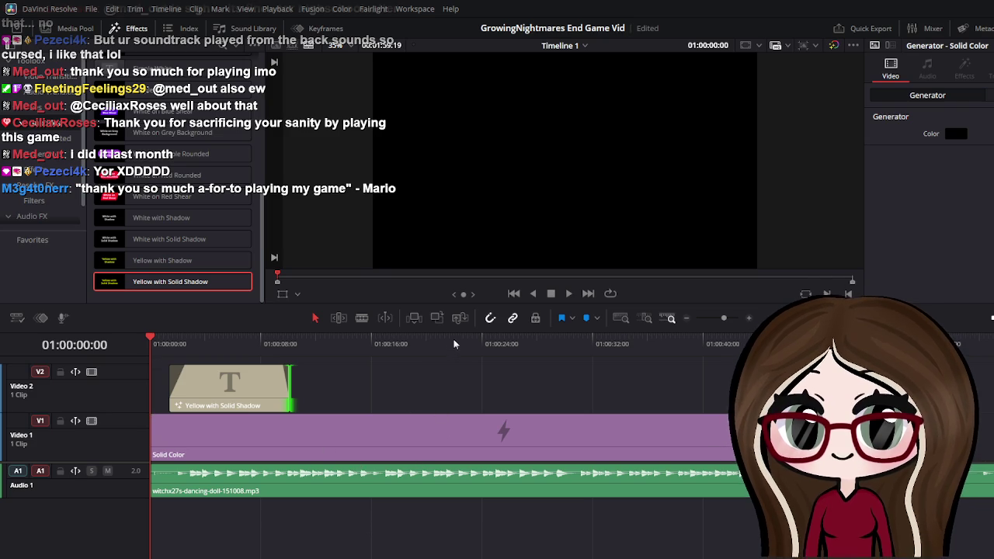
left_click(552, 294)
Correct 'yor' to 'your', join 'Thank you for' on one line, and end with '!'
left_click(910, 143)
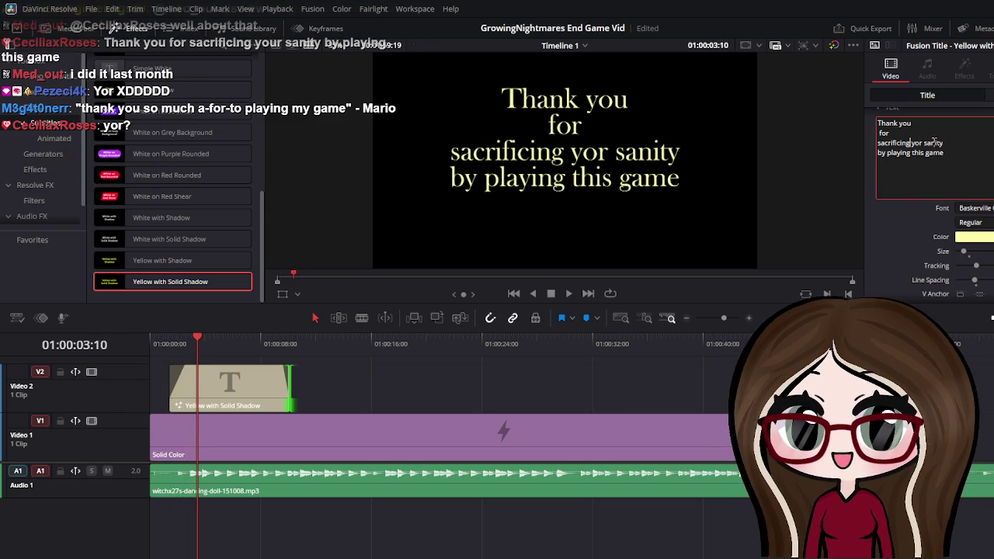
type("u")
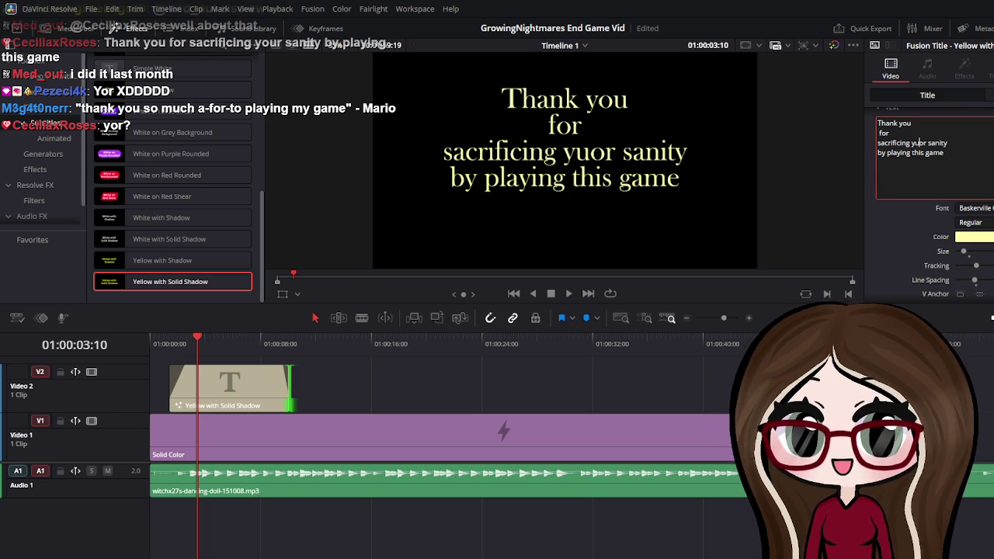
key("BackSpace")
key("Right")
type("u")
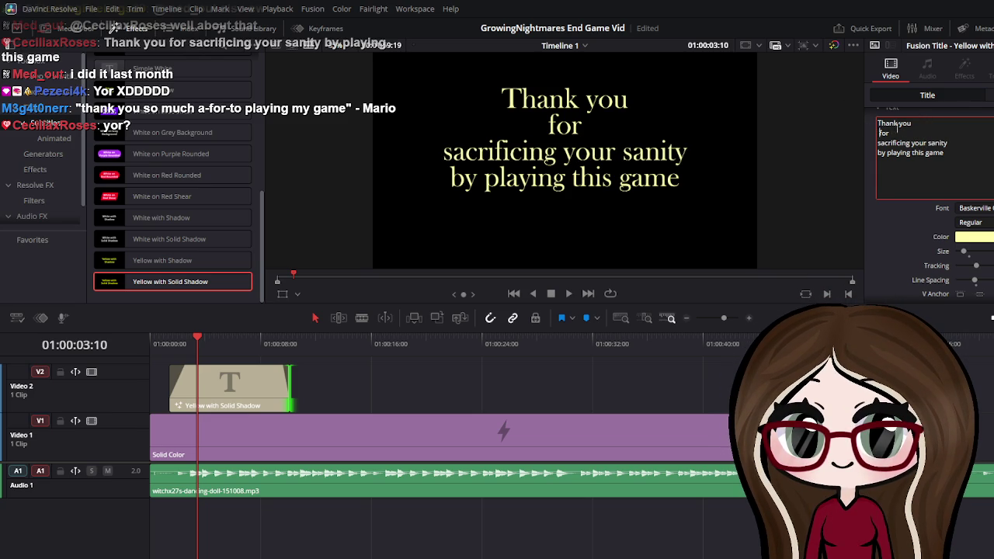
key("BackSpace")
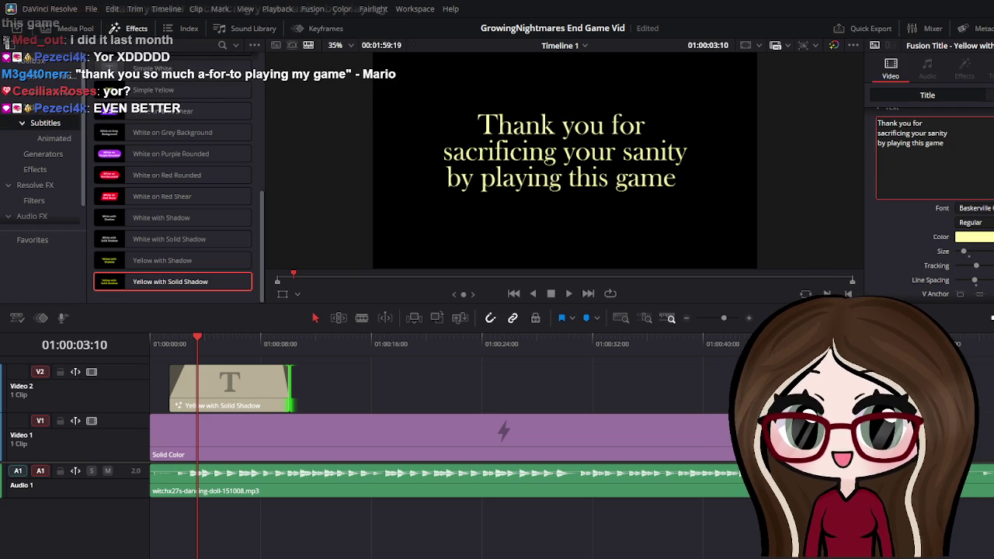
type(" !")
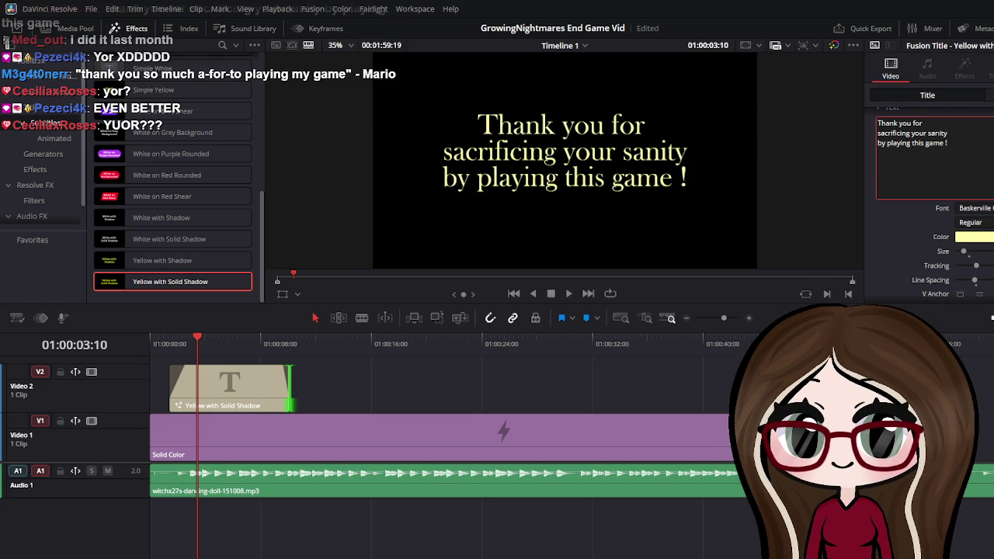
key("BackSpace")
key("BackSpace")
type("!")
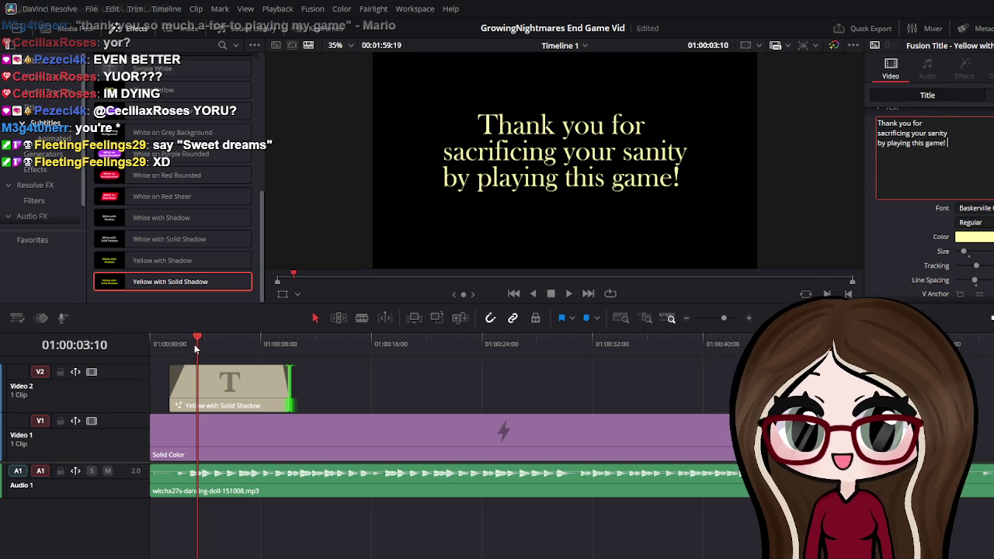
Browse the Resolve FX Filters in the Effects Library
left_click(39, 172)
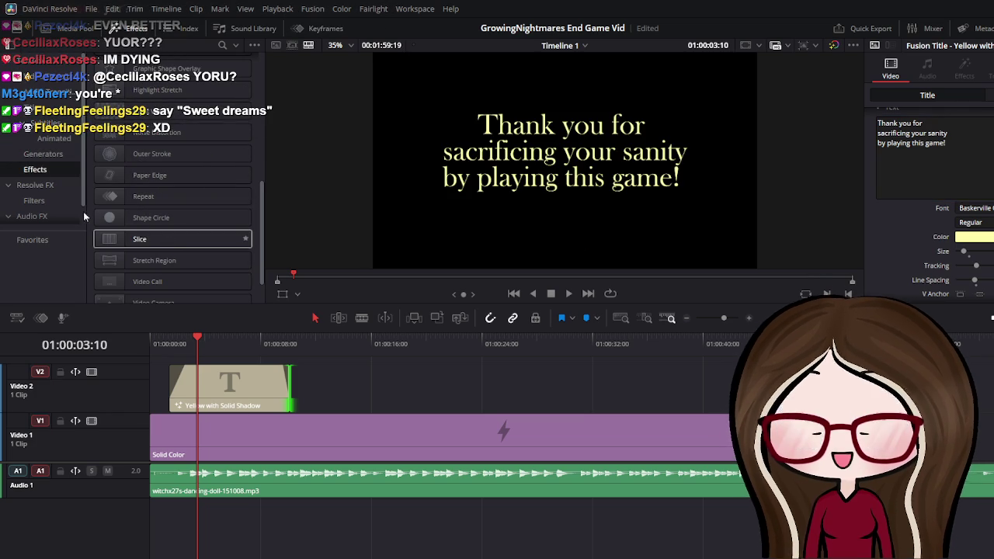
left_click(33, 201)
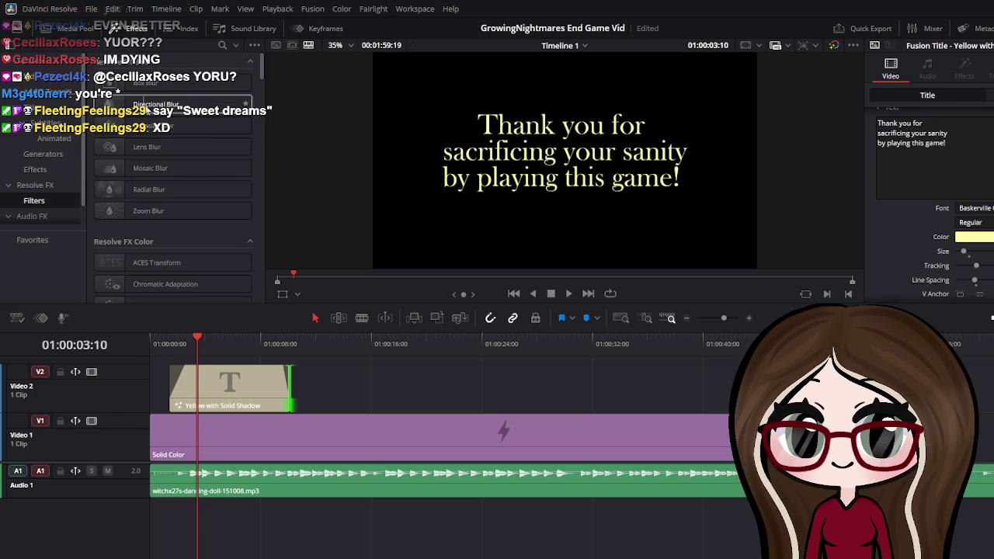
scroll(140, 151, "down", 3)
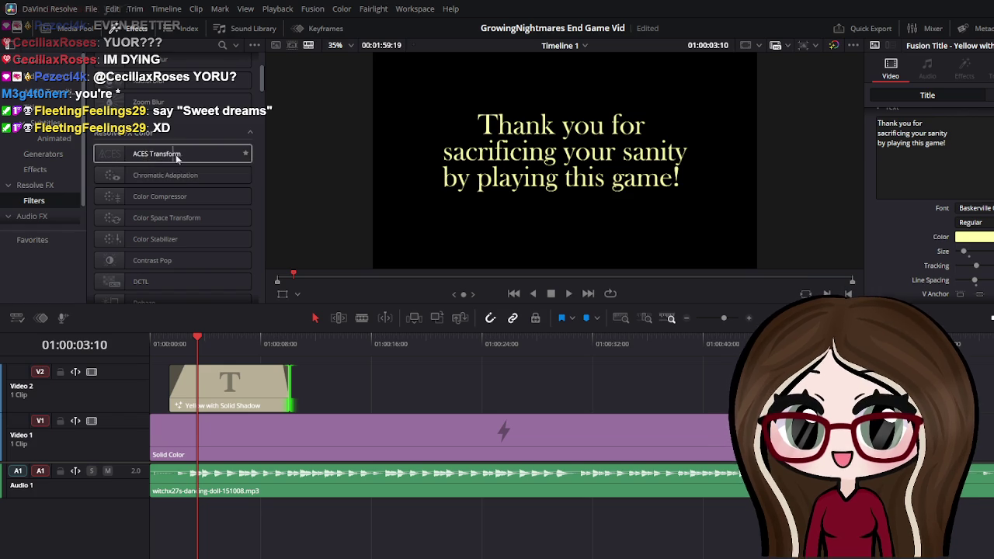
scroll(204, 222, "down", 3)
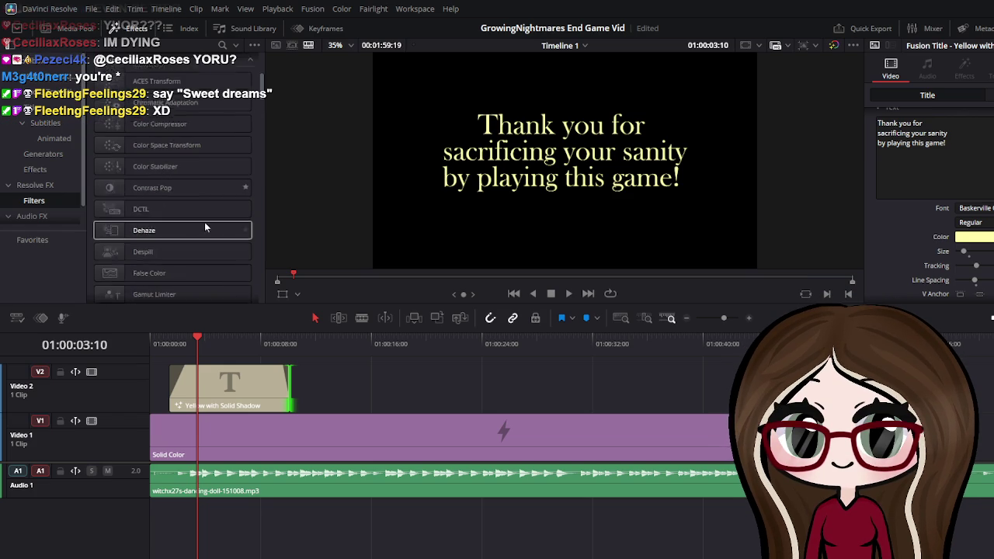
scroll(133, 258, "down", 2)
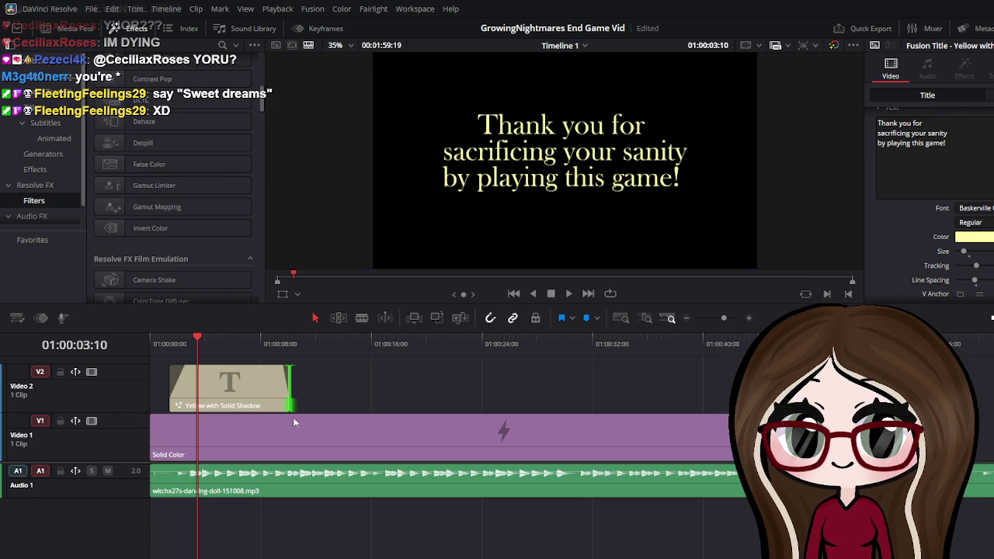
Replay the sequence from the start to watch the title fade out around ten seconds
left_click(192, 345)
key("Home")
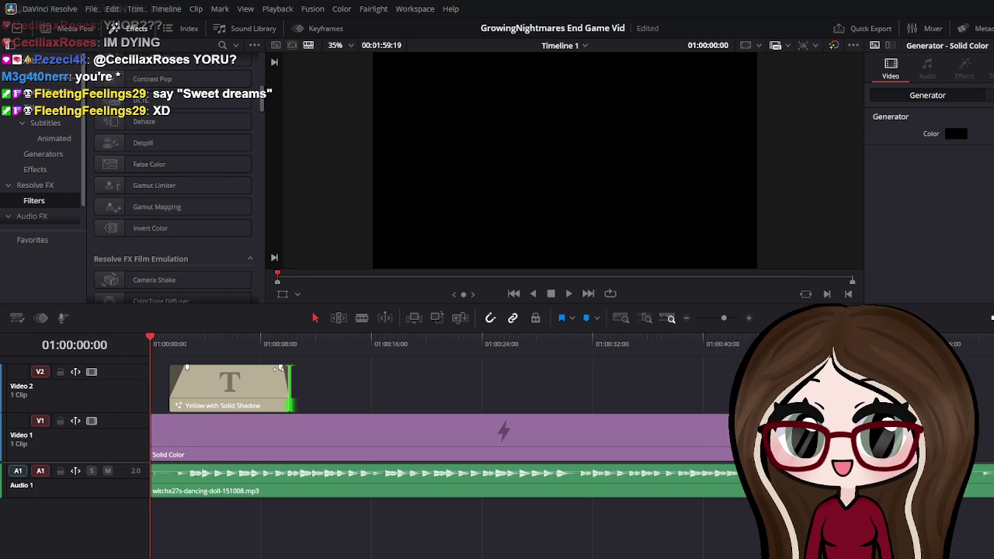
left_click(567, 293)
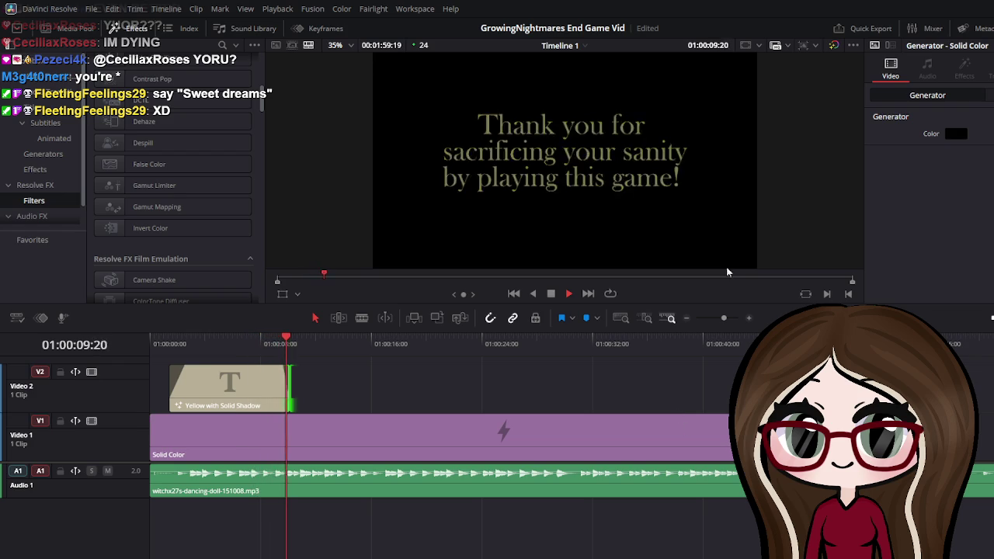
left_click(550, 295)
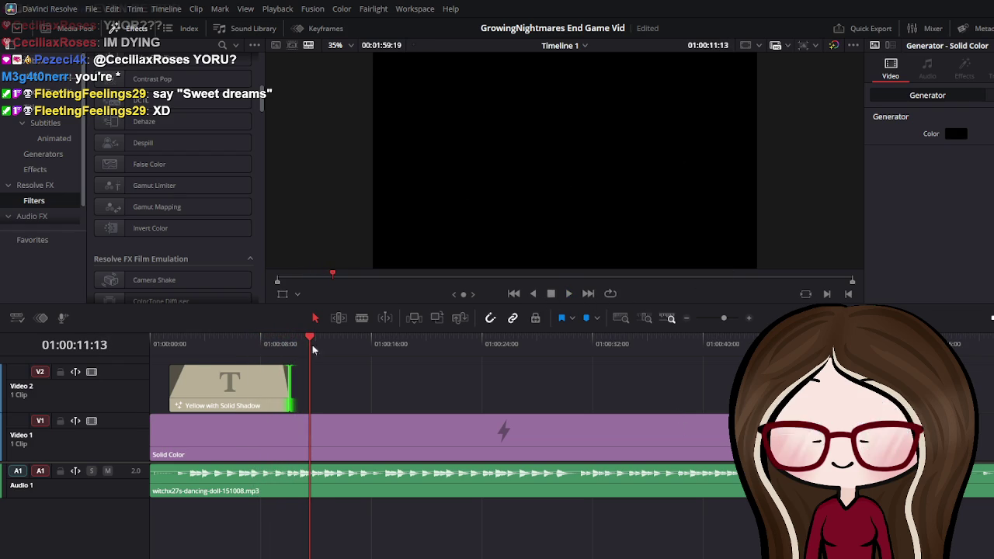
left_click(198, 385)
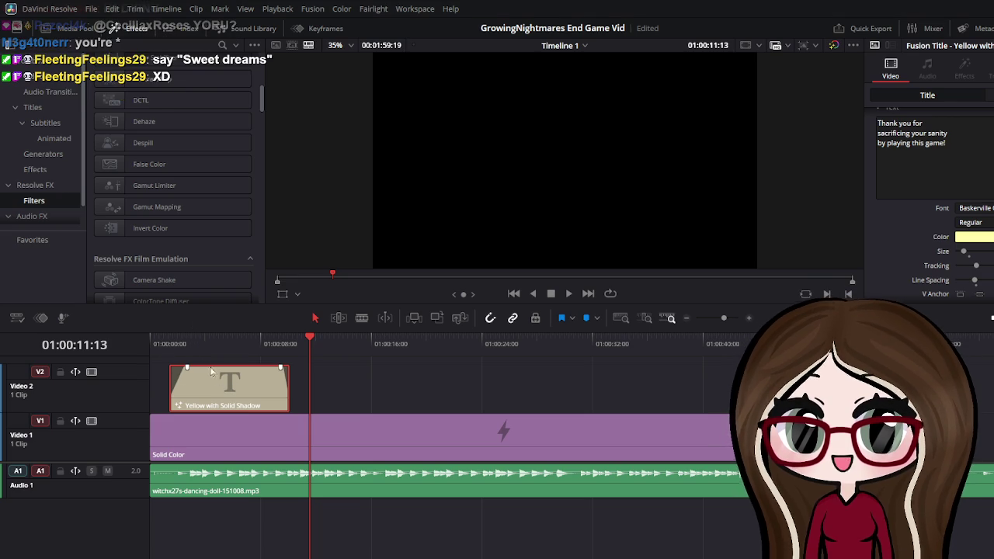
Paste a second copy of the yellow title clip on V2, butted against the first
left_click(359, 364)
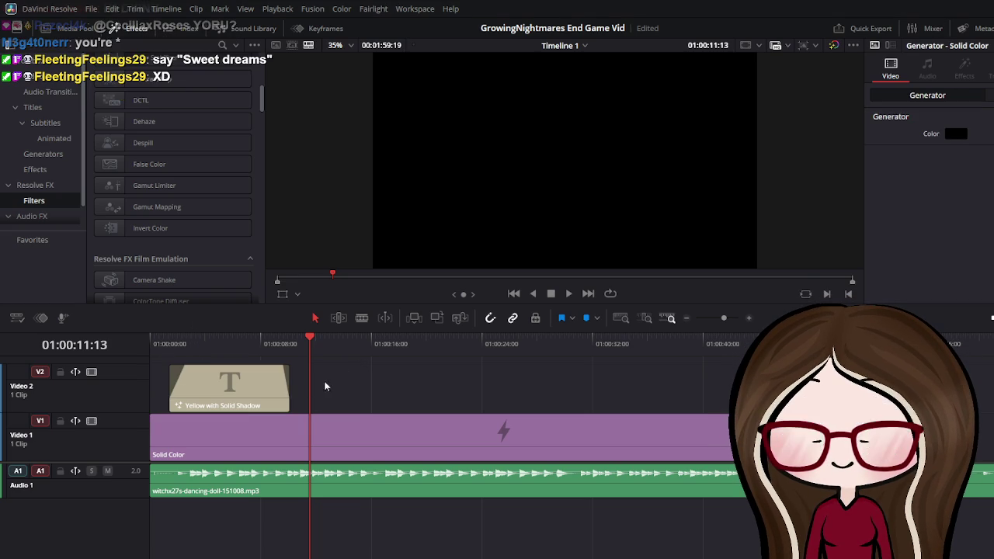
key("ctrl+v")
left_click_drag(367, 390, 348, 391)
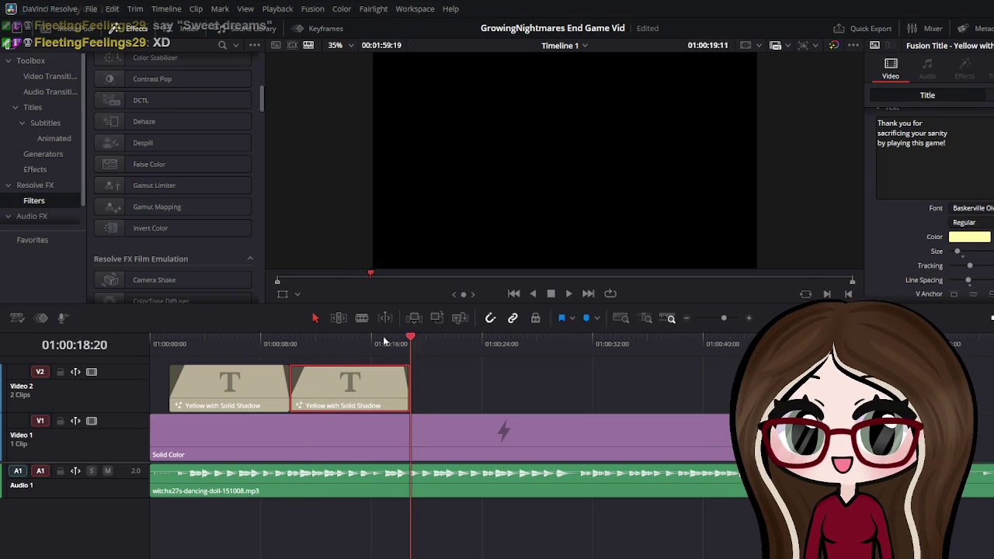
Play the two back-to-back titles forward and in reverse to review them
left_click_drag(427, 332, 289, 336)
left_click(569, 293)
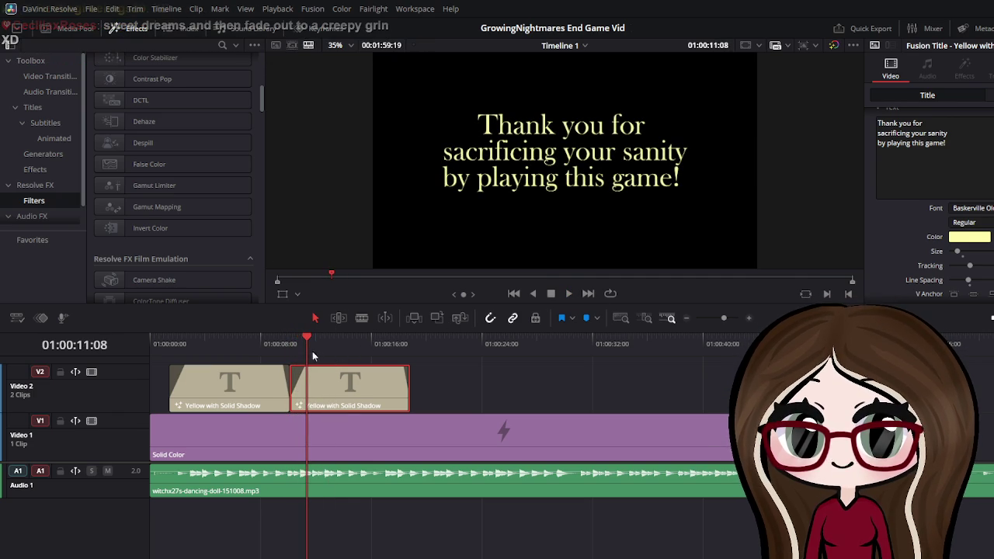
mouse_move(307, 342)
left_mouse_down()
mouse_move(200, 348)
mouse_move(245, 345)
left_mouse_up()
left_click(569, 295)
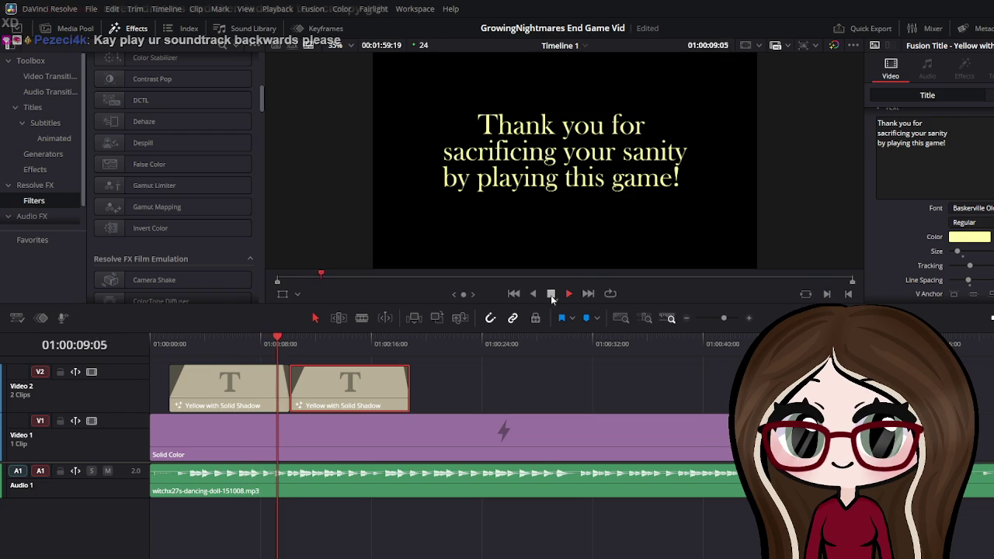
left_click(551, 295)
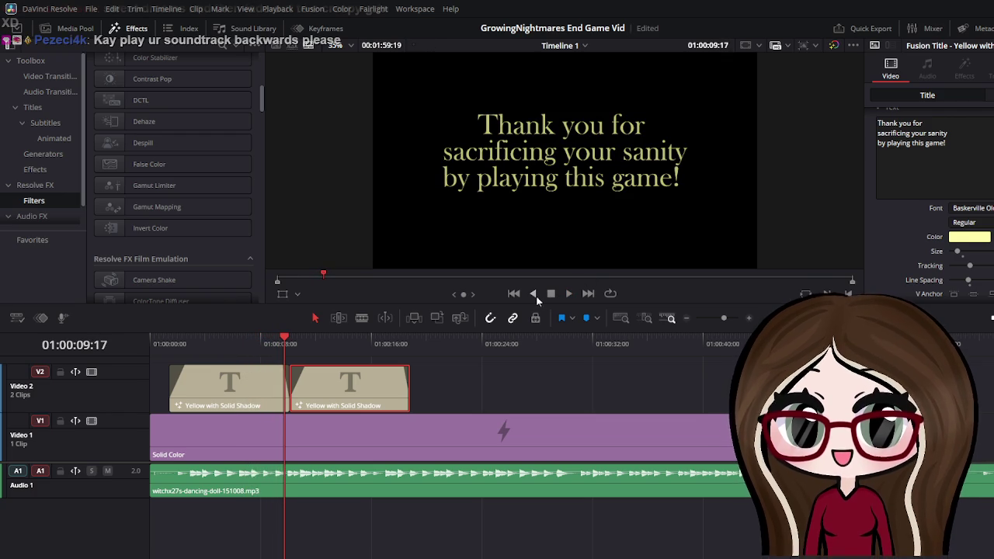
left_click(535, 294)
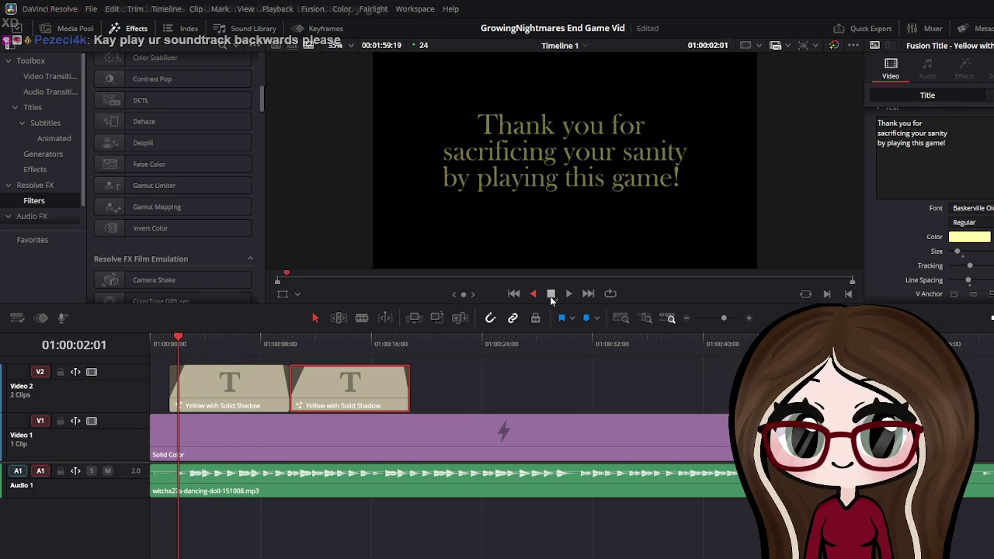
left_click(551, 295)
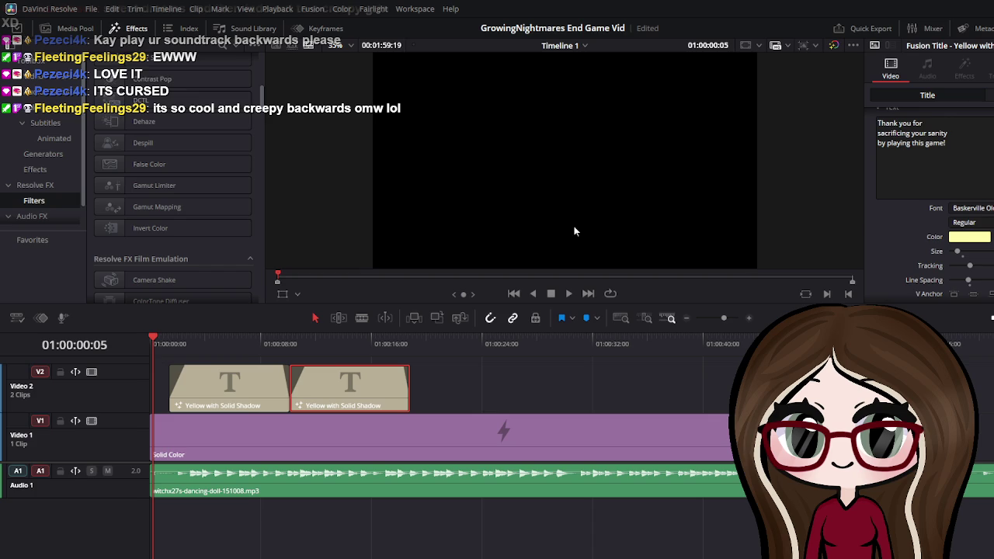
left_click(567, 293)
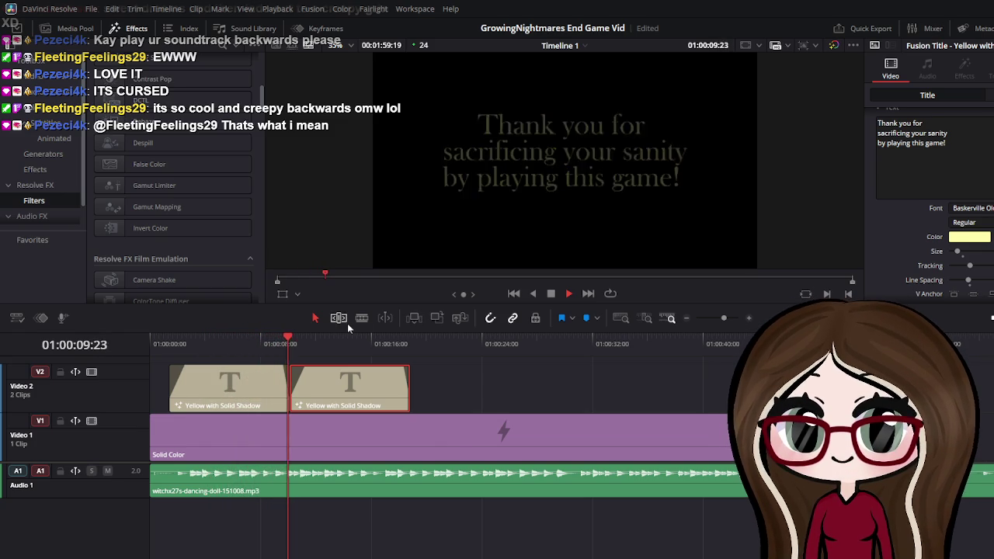
left_click(551, 293)
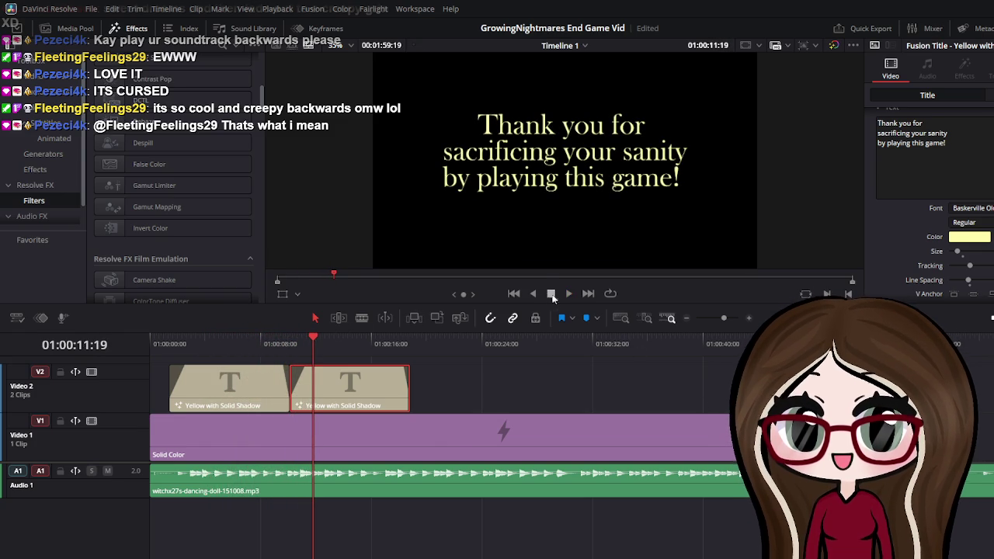
Move the cut between the titles 15 frames earlier and clear the second title's text
left_click_drag(291, 379, 268, 381)
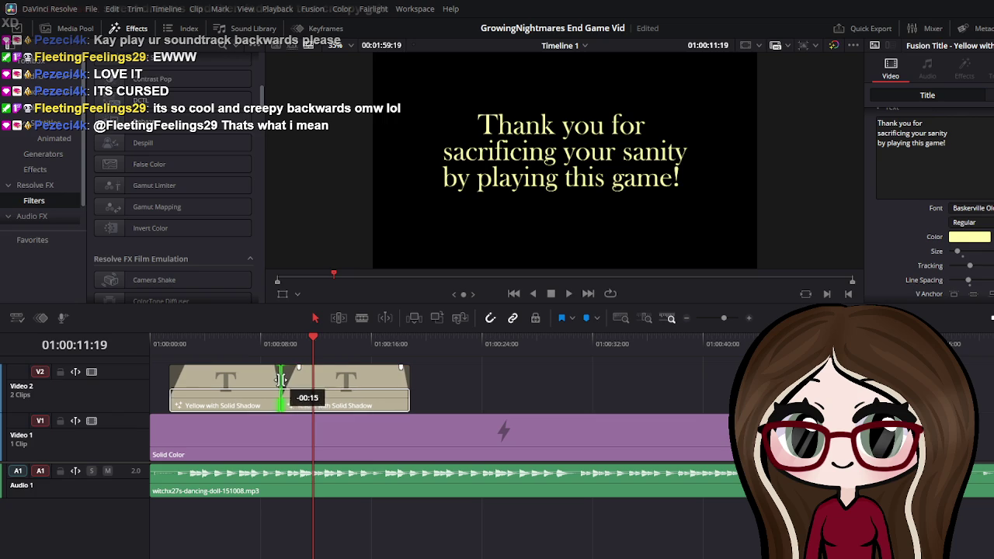
mouse_move(309, 339)
left_mouse_down()
mouse_move(221, 348)
mouse_move(281, 354)
left_mouse_up()
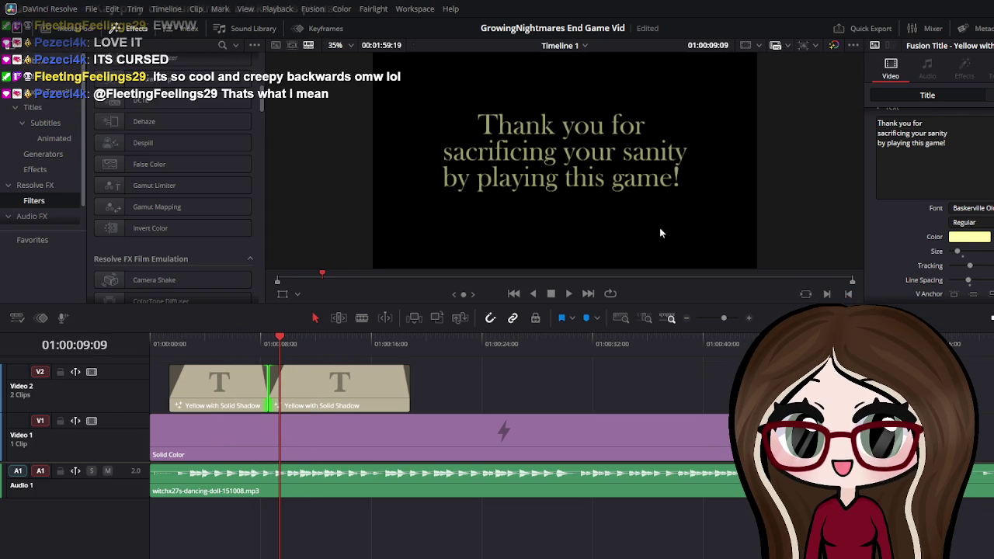
triple_click(930, 122)
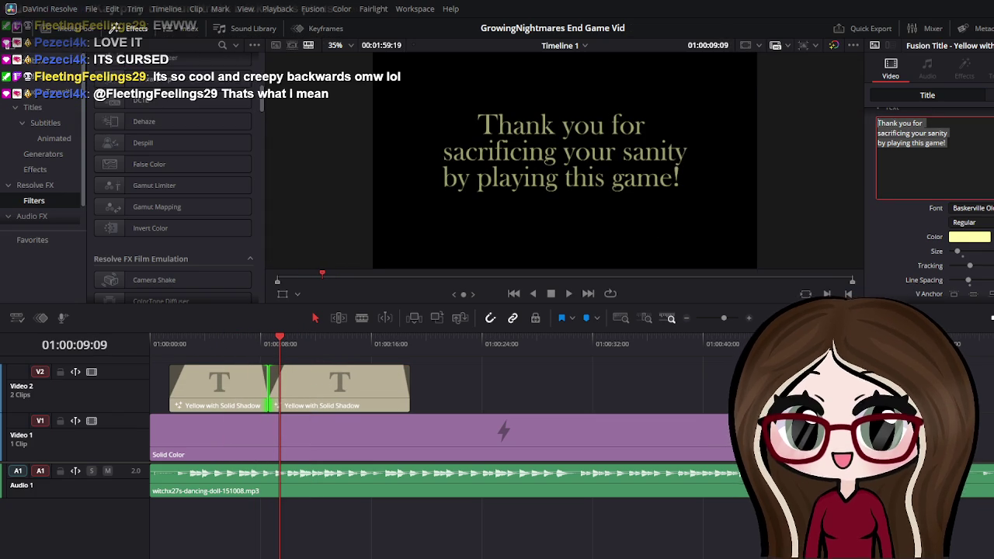
key("BackSpace")
Enter 'Game Developer:' with the developer's handle on a second line
type("This")
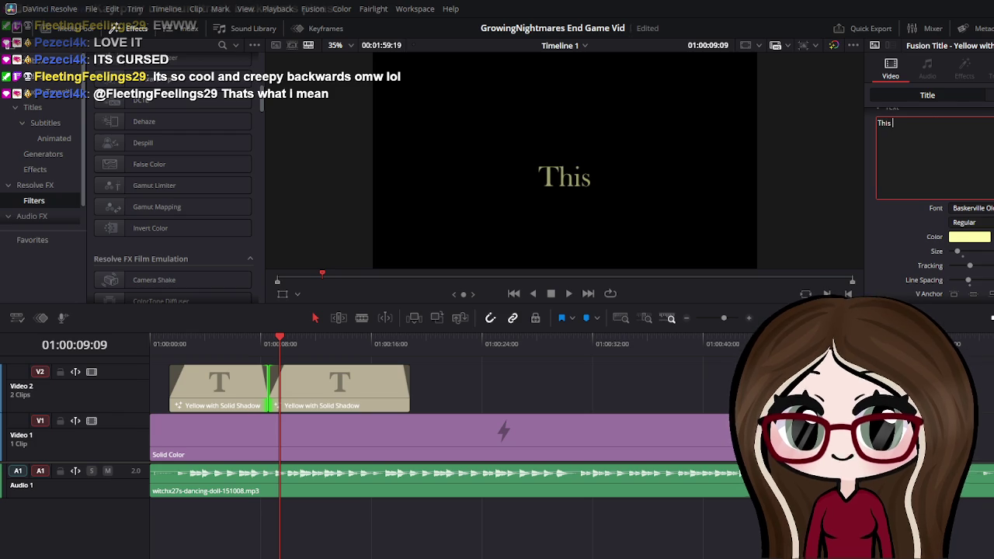
type(" game wsa")
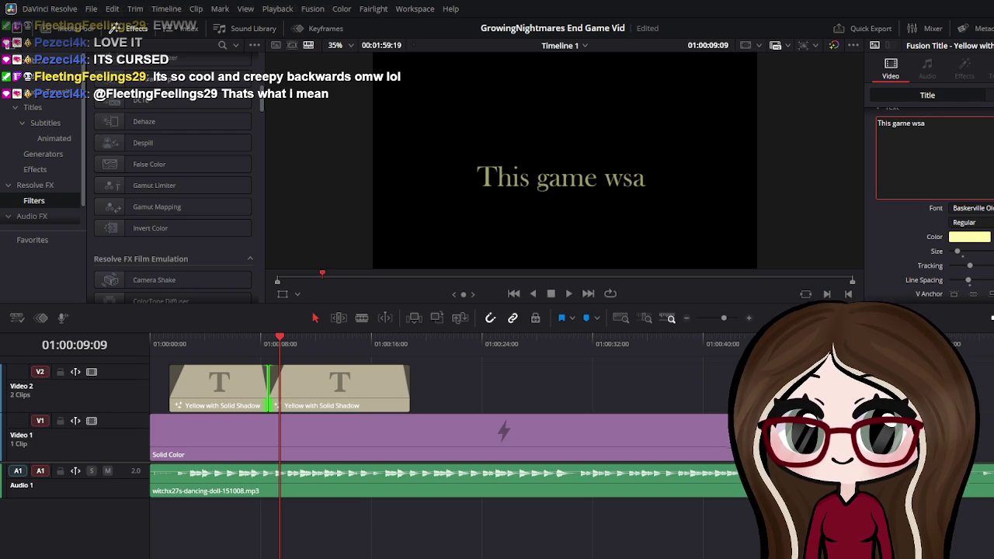
key("BackSpace")
key("BackSpace")
key("BackSpace")
key("BackSpace")
key("BackSpace")
key("BackSpace")
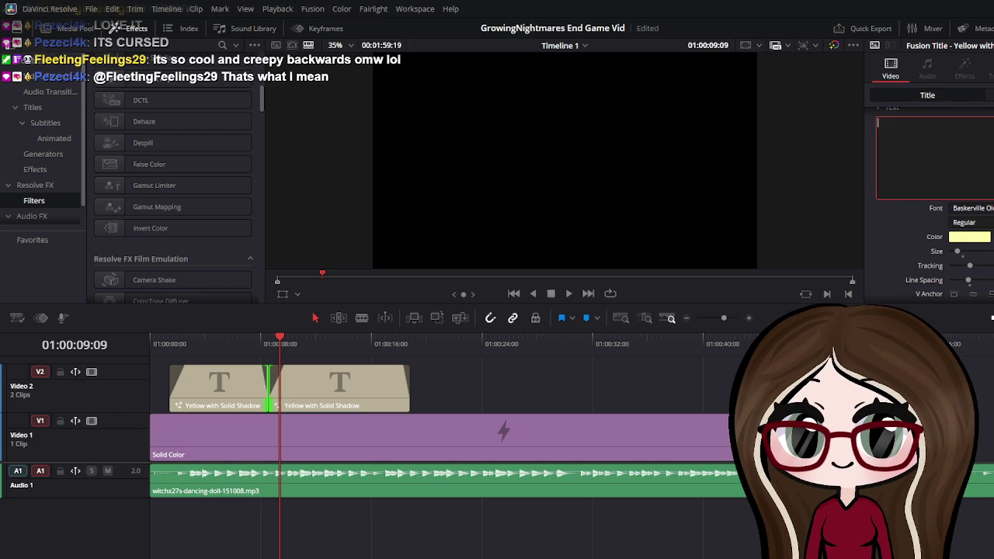
type("Game")
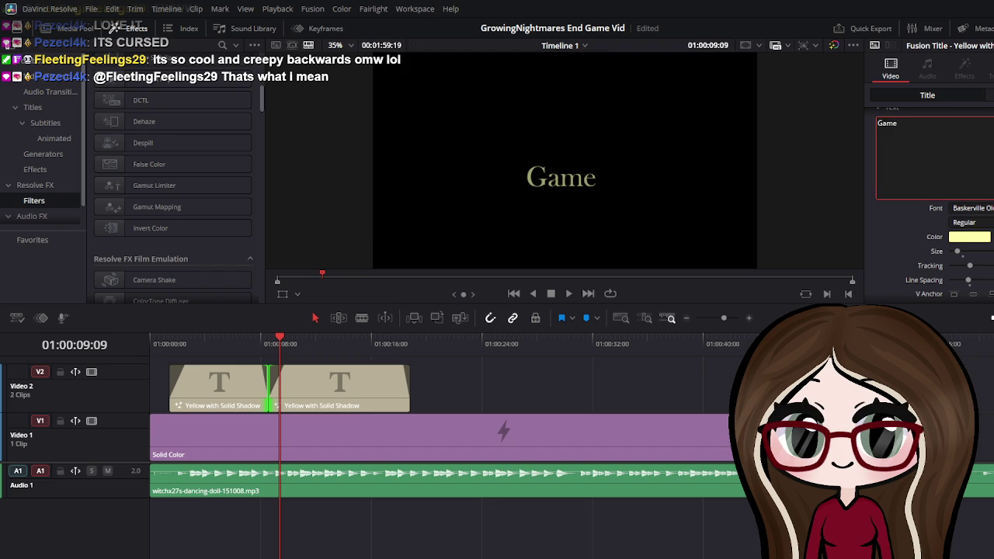
type(" Developer")
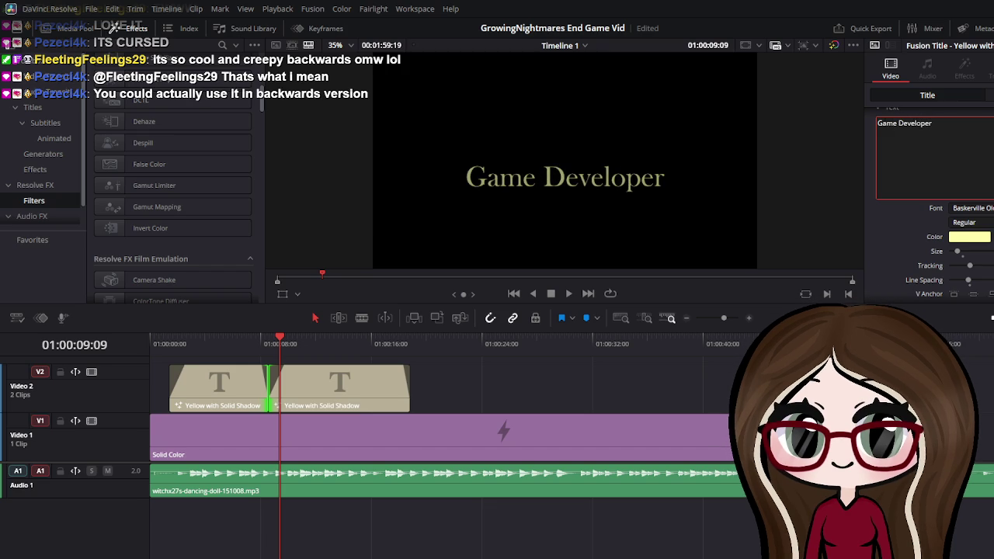
type(":K")
key("BackSpace")
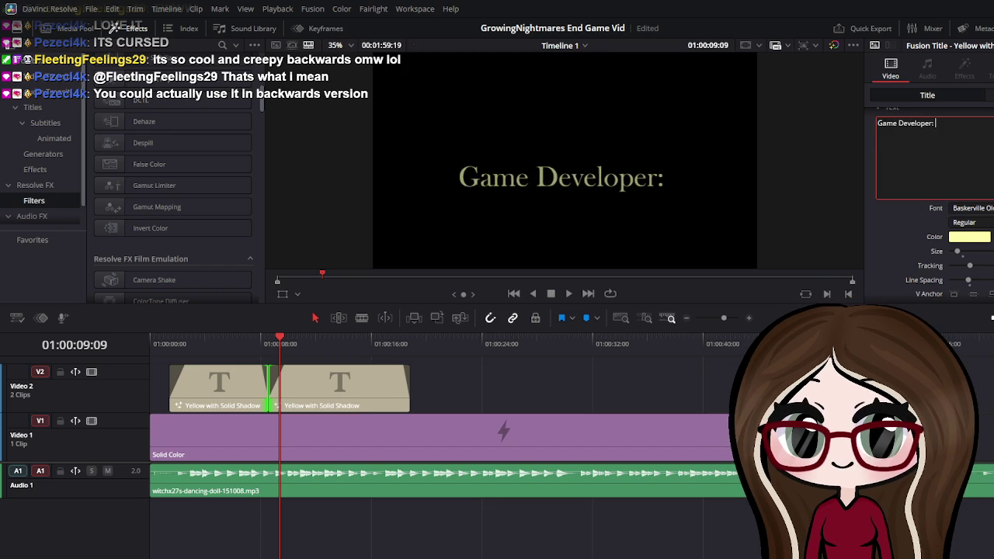
key("Return")
type("ay")
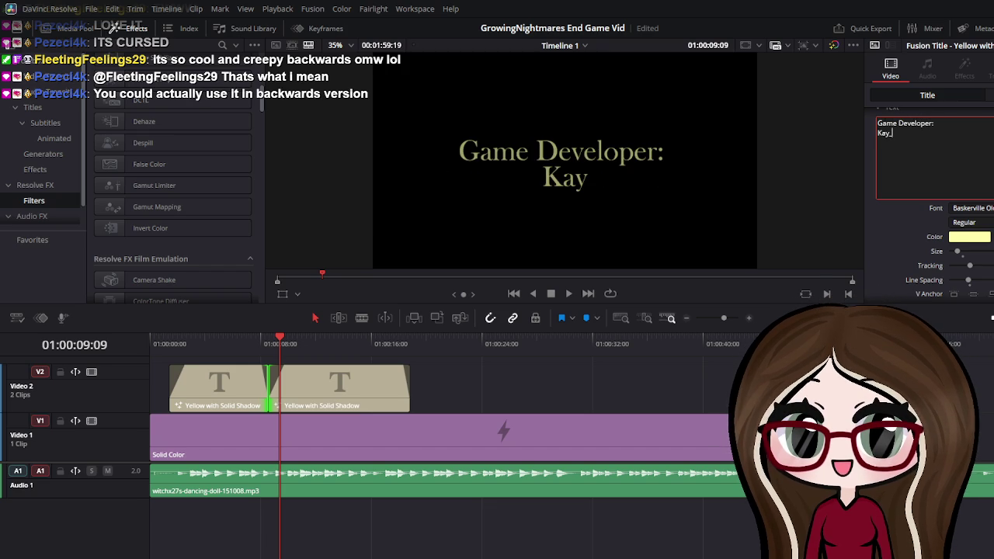
type("_1o1")
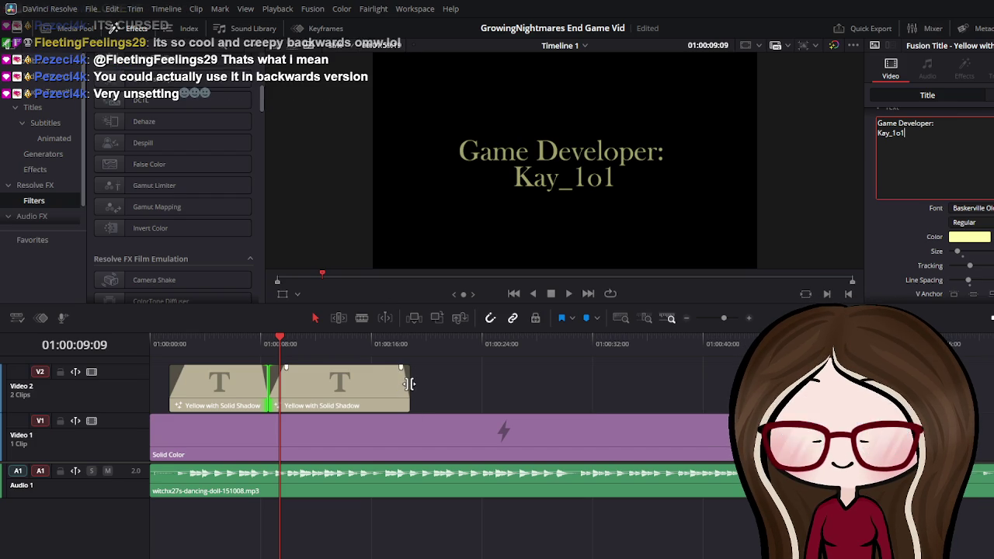
Shorten the Game Developer title to about three seconds, review it, then extend it slightly
left_click_drag(409, 384, 279, 384)
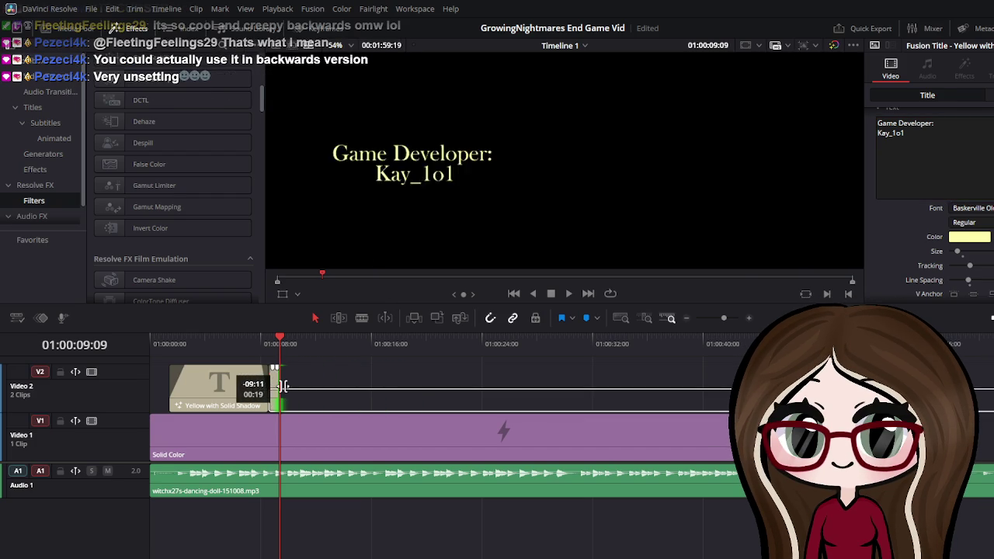
left_click(179, 342)
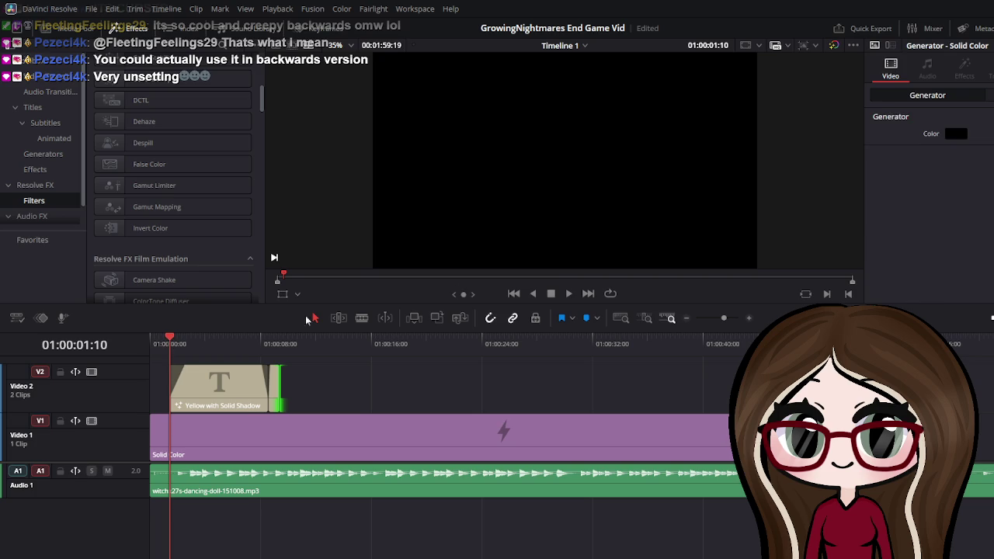
left_click(568, 294)
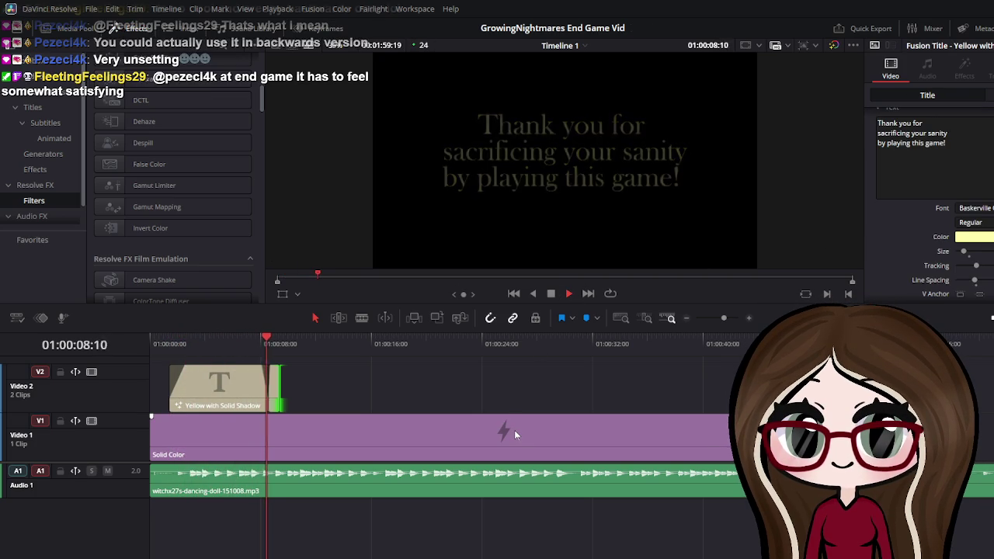
left_click(569, 293)
left_click(277, 381)
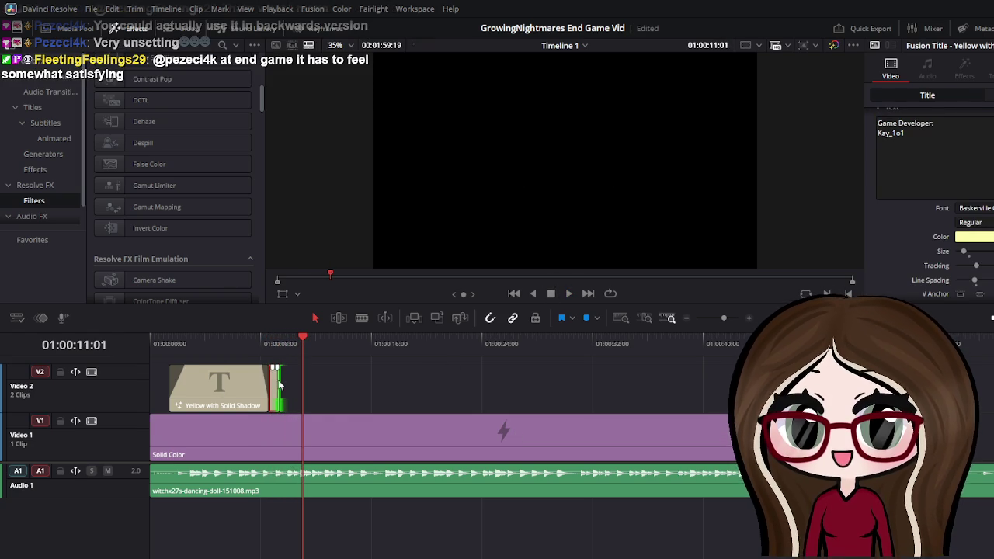
mouse_move(279, 383)
left_mouse_down()
mouse_move(334, 388)
mouse_move(305, 384)
mouse_move(314, 369)
left_mouse_up()
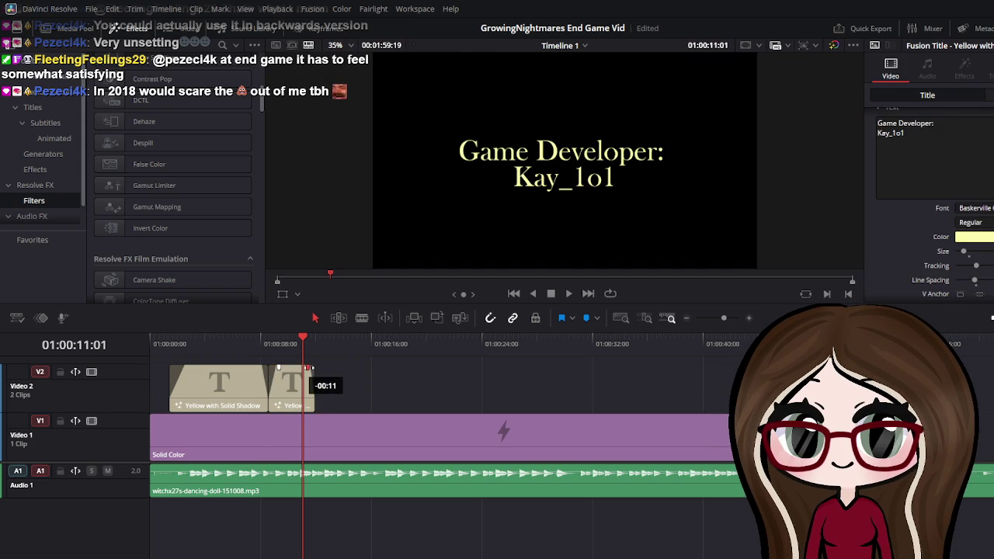
key("j")
key("j")
key("j")
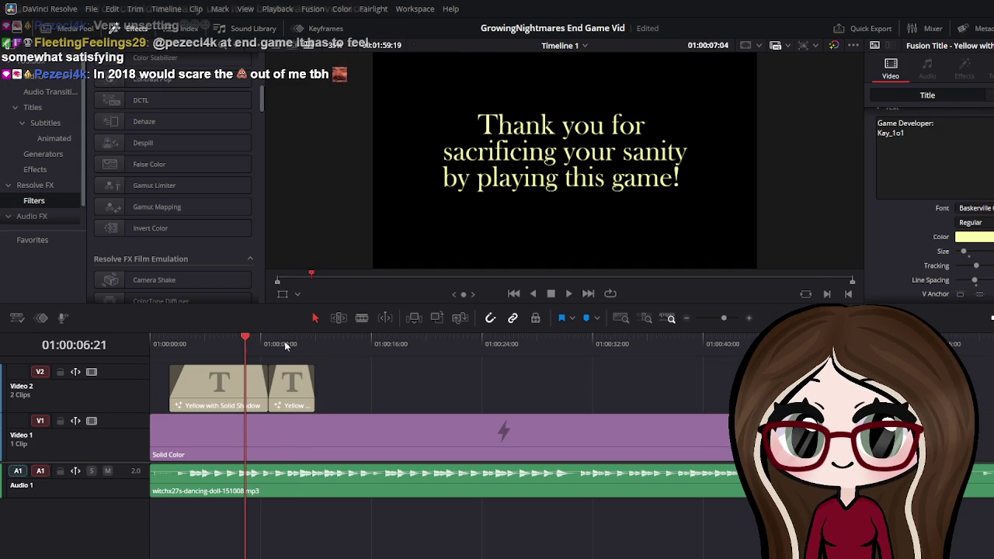
Review the titles, try moving the Game Developer clip later, then undo
left_click(567, 296)
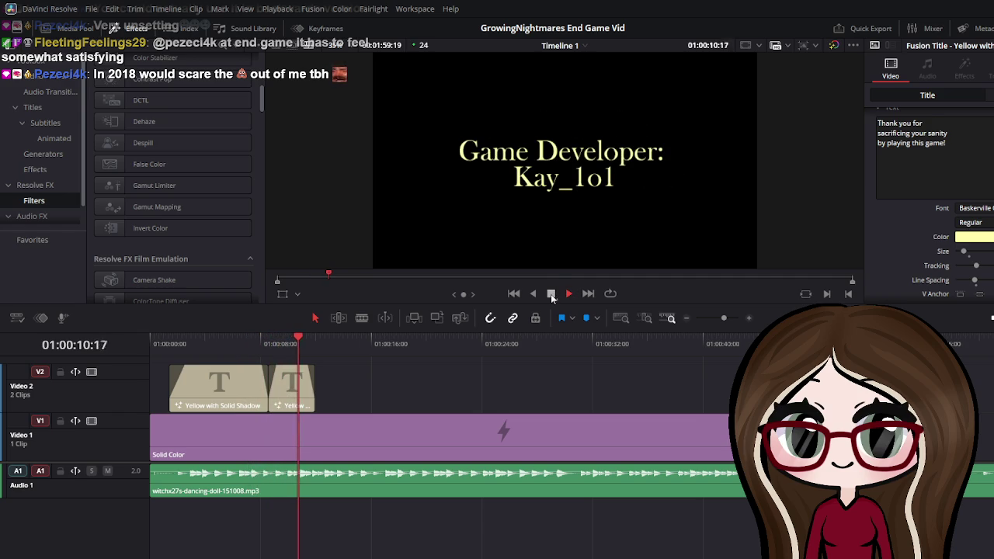
left_click(551, 294)
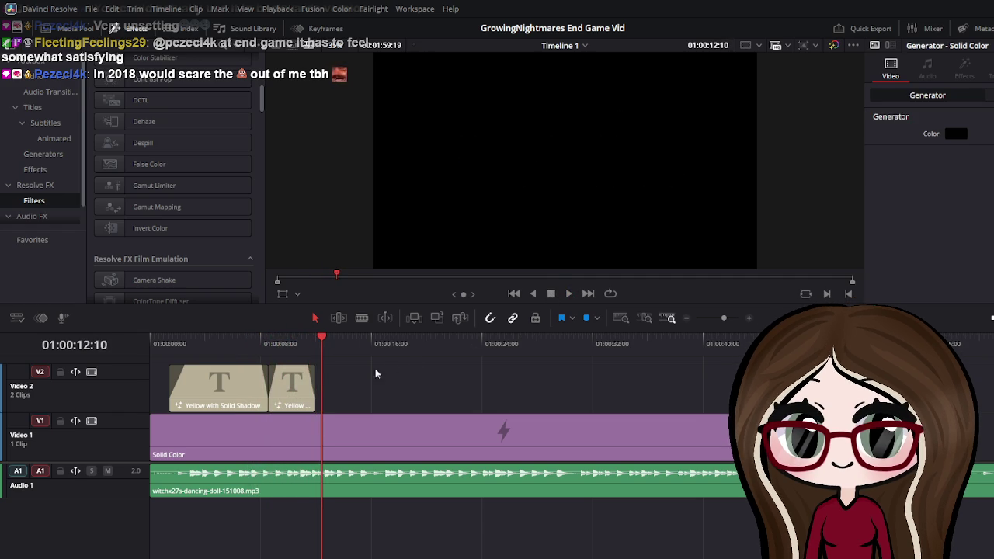
left_click_drag(313, 389, 373, 388)
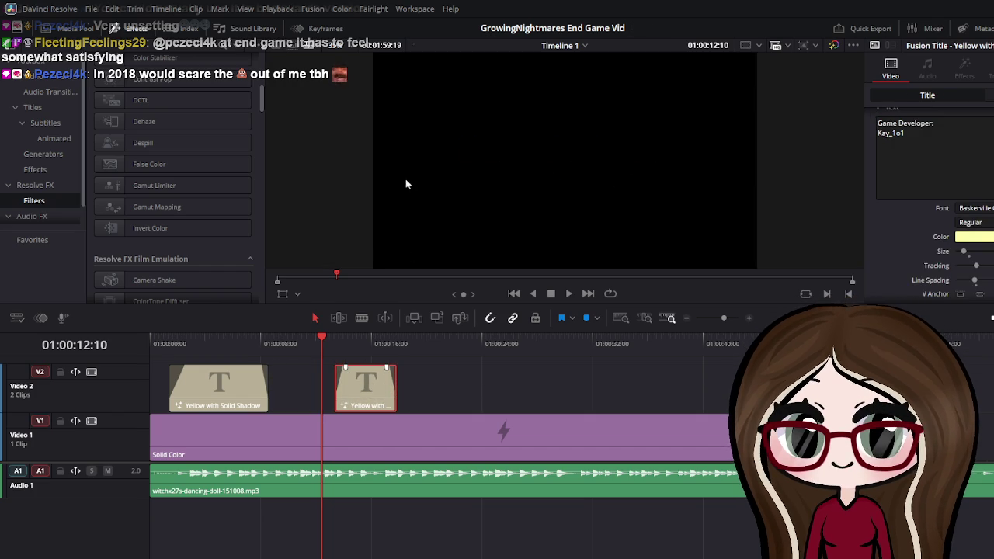
left_click(197, 418)
left_click(213, 388)
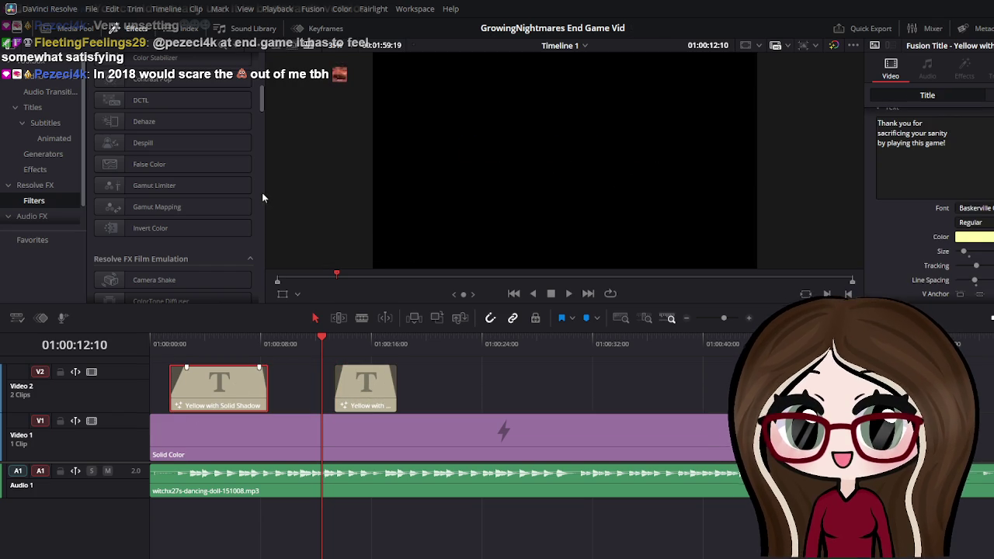
left_click(282, 378)
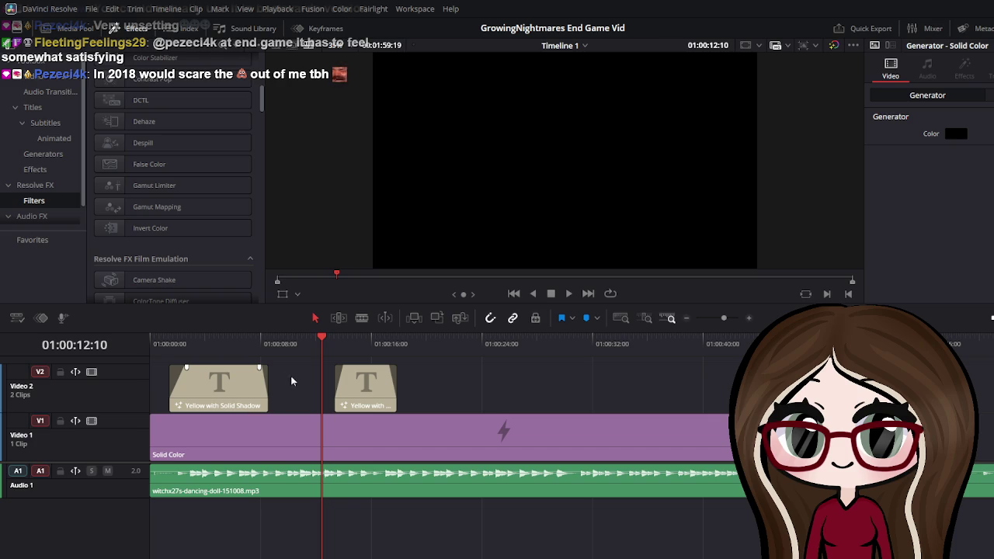
key("ctrl+z")
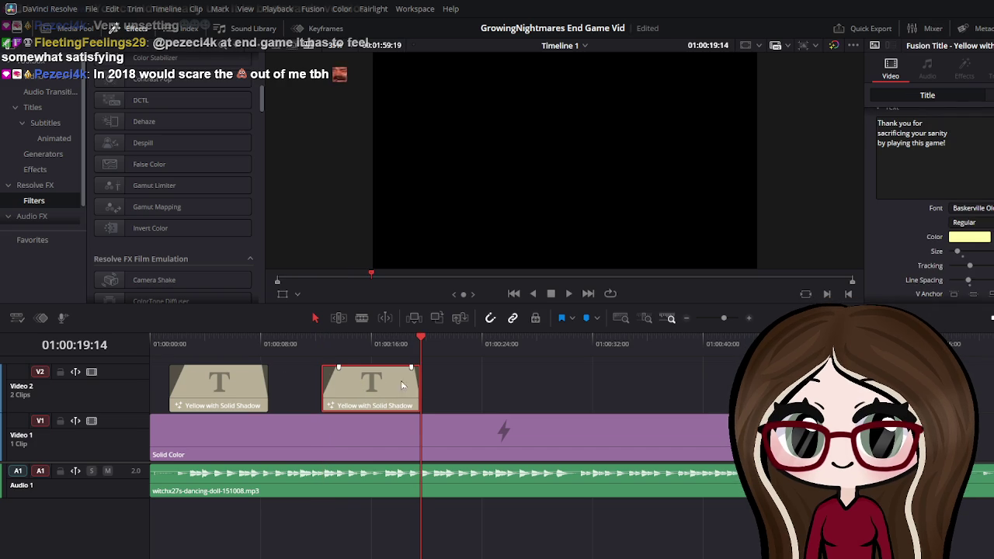
Butt the Game Developer clip against the first title and paste a copy of the Thank you title
left_click_drag(365, 392, 303, 394)
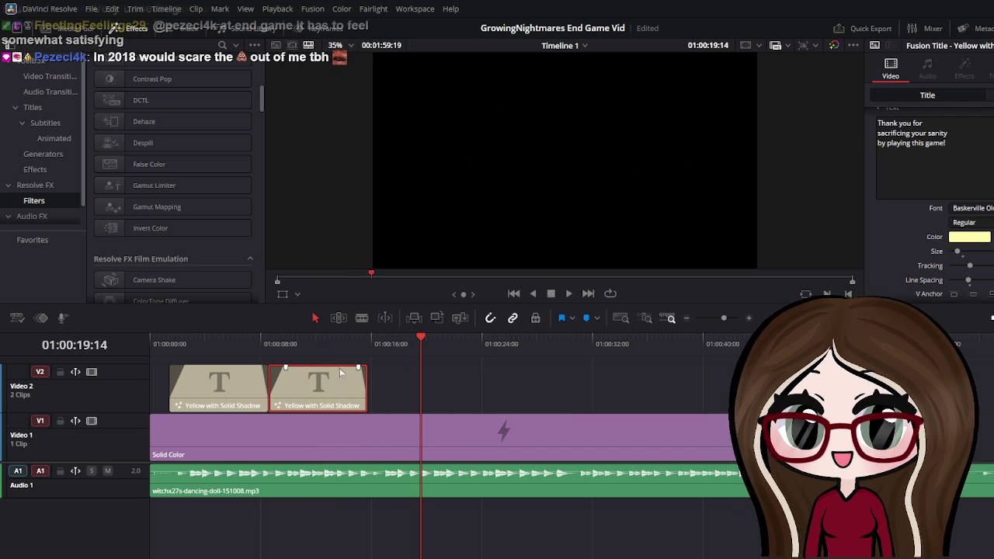
left_click(396, 384)
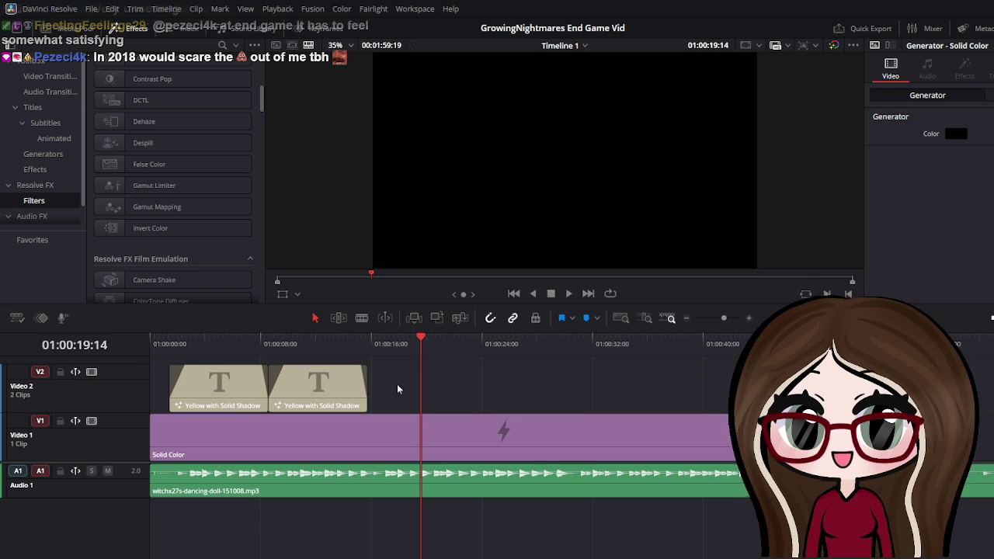
key("ctrl+v")
Place the pasted title later on V2, clear its text, and replay the titles
left_click_drag(479, 389, 510, 356)
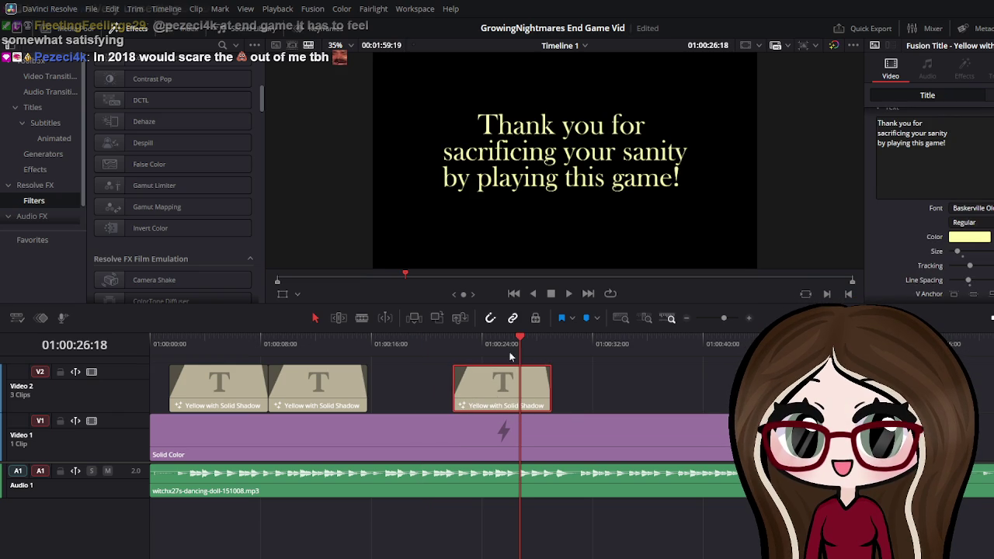
left_click_drag(448, 339, 293, 380)
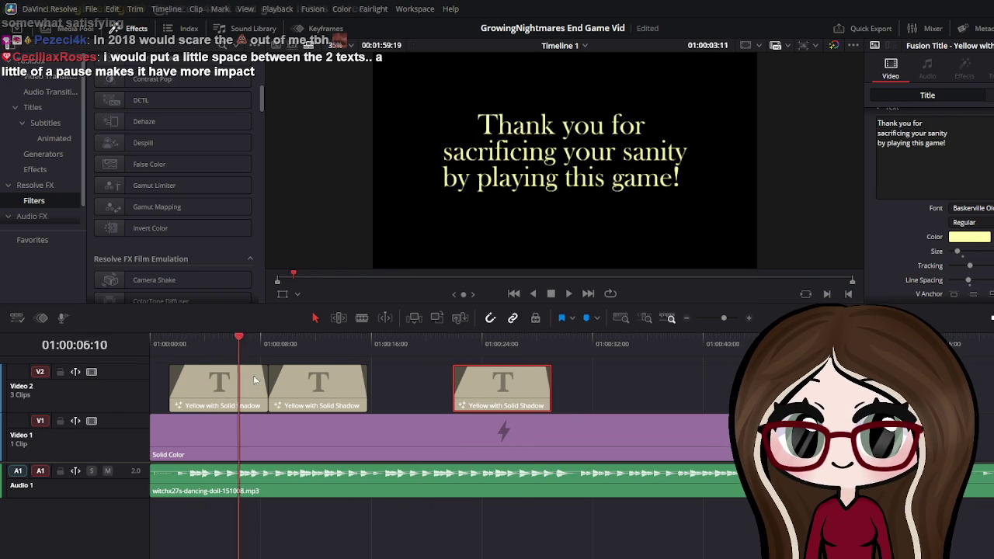
key("space")
triple_click(981, 159)
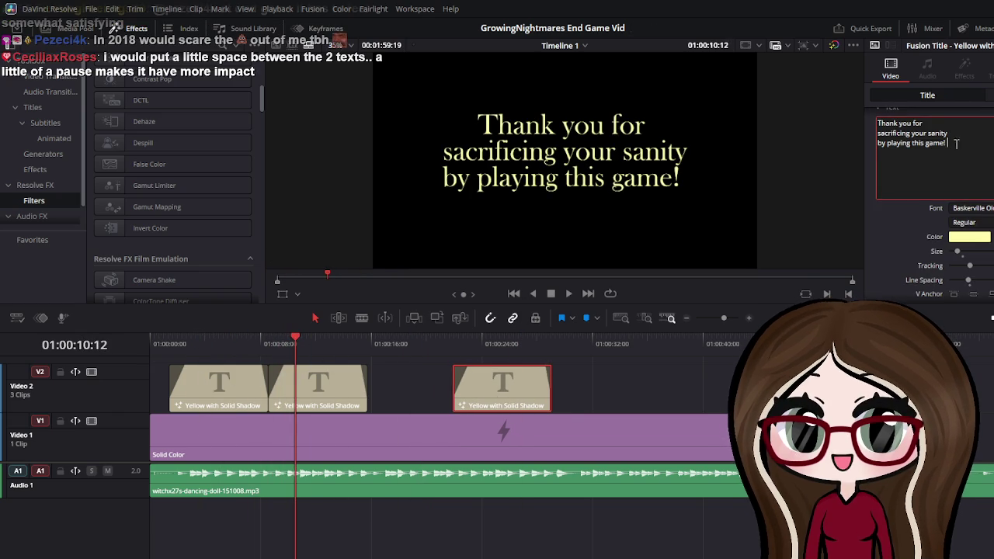
key("BackSpace")
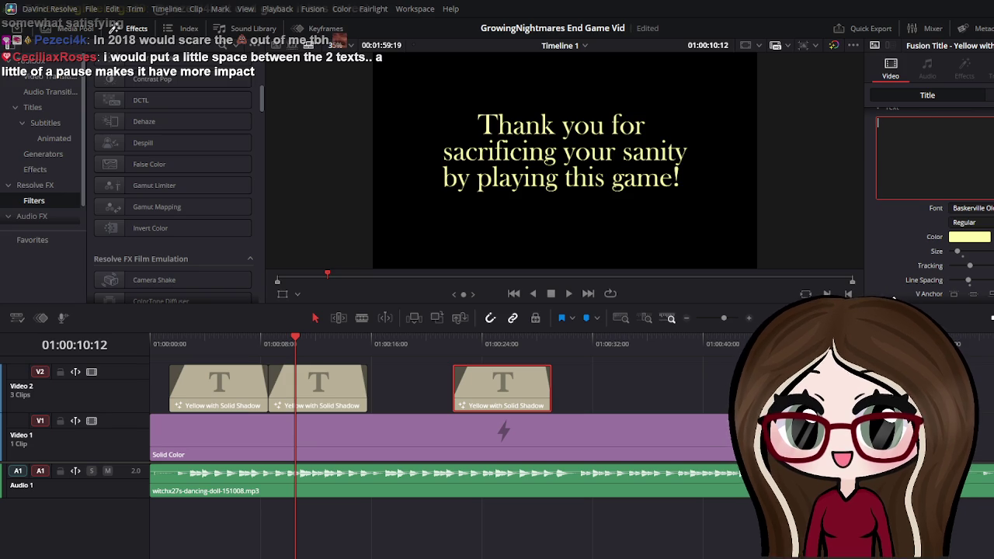
mouse_move(291, 380)
left_mouse_down()
mouse_move(309, 380)
mouse_move(290, 380)
left_mouse_up()
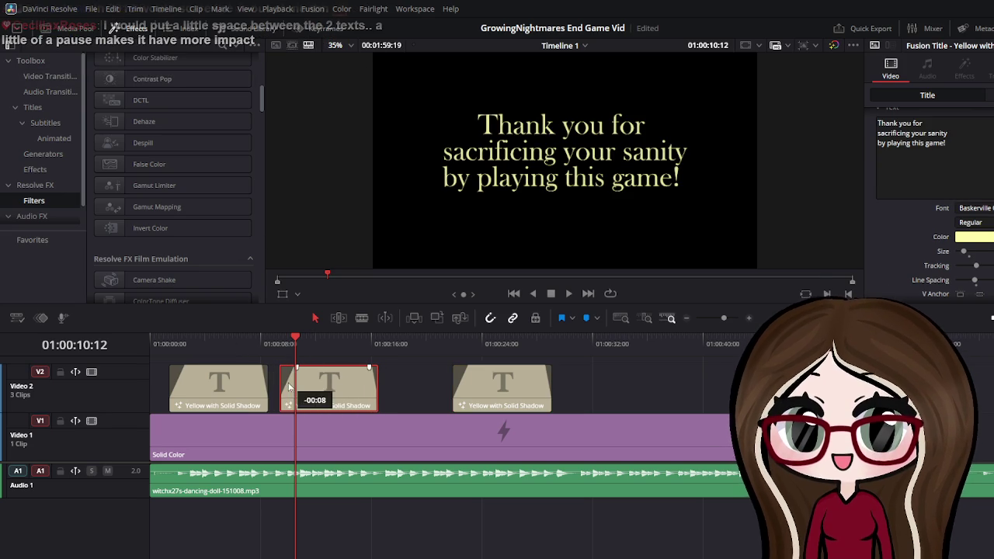
left_click_drag(298, 344, 230, 346)
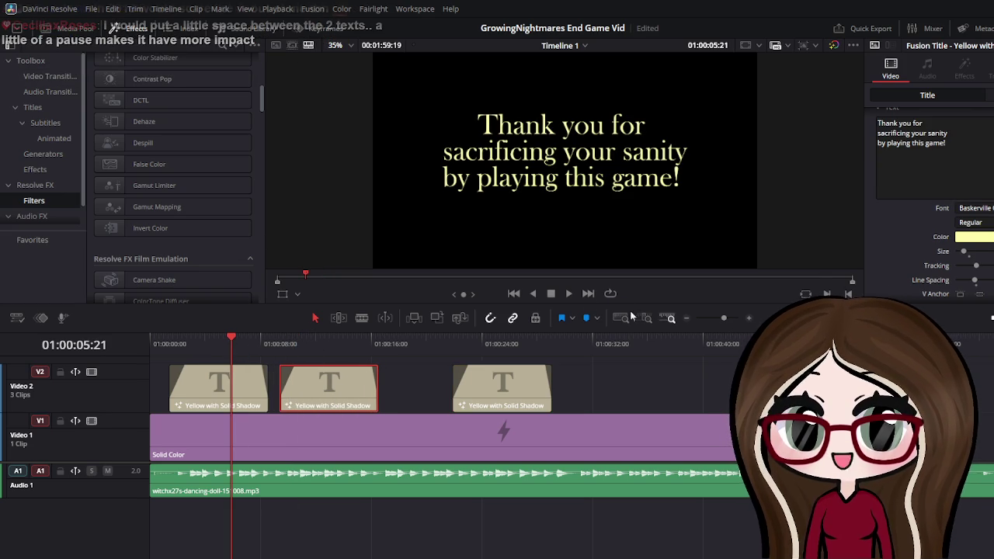
left_click(569, 294)
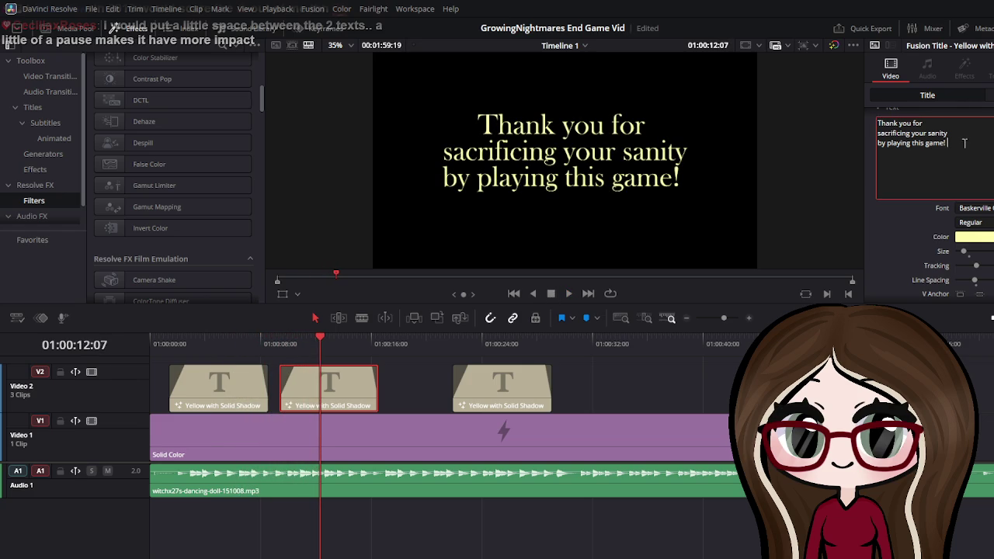
Enter 'Developer:' with the developer's handle on the line below
key("BackSpace")
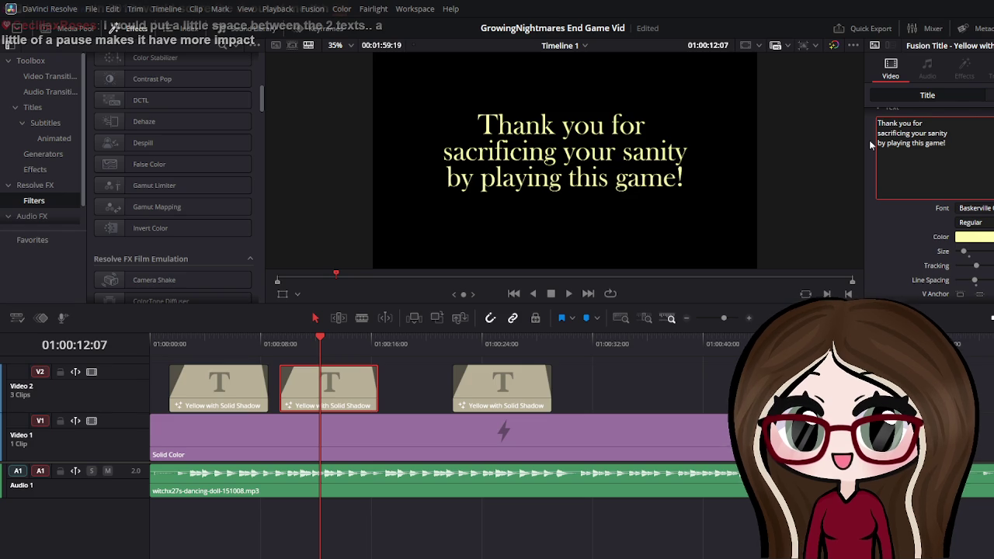
key("BackSpace")
key("BackSpace")
key("BackSpace")
key("BackSpace")
key("BackSpace")
key("BackSpace")
key("BackSpace")
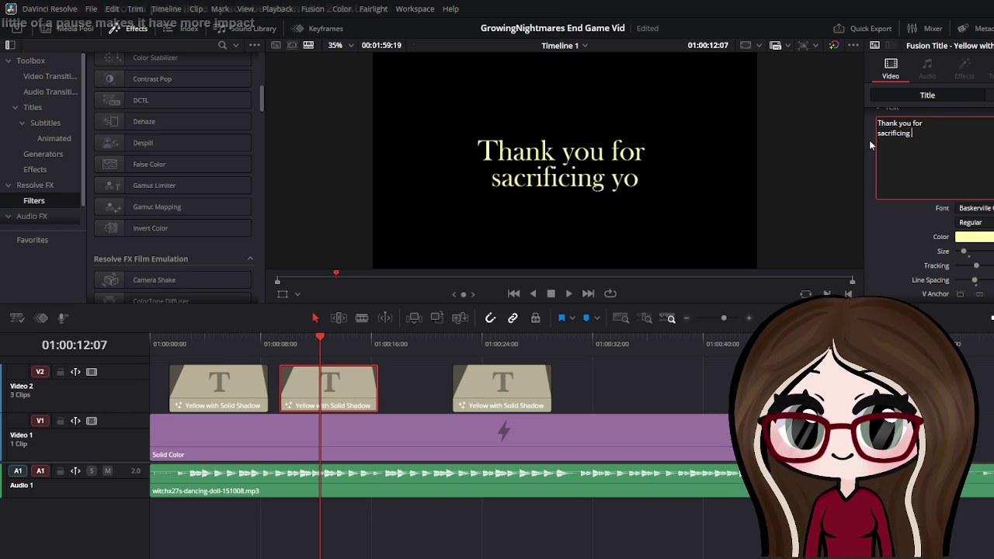
key("BackSpace")
key("BackSpace")
key("BackSpace")
key("BackSpace")
key("BackSpace")
key("BackSpace")
type("Deve")
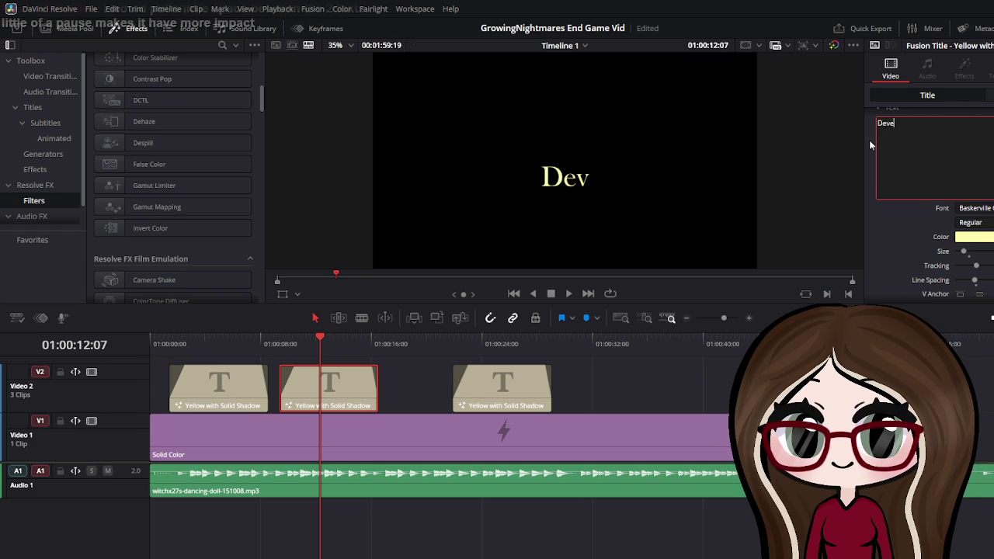
type("loper")
key("Return")
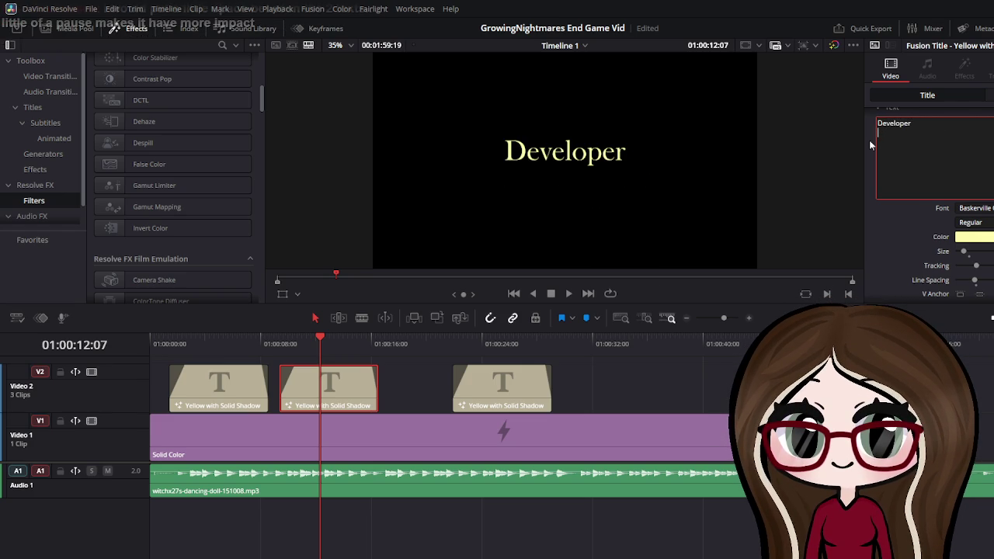
key("BackSpace")
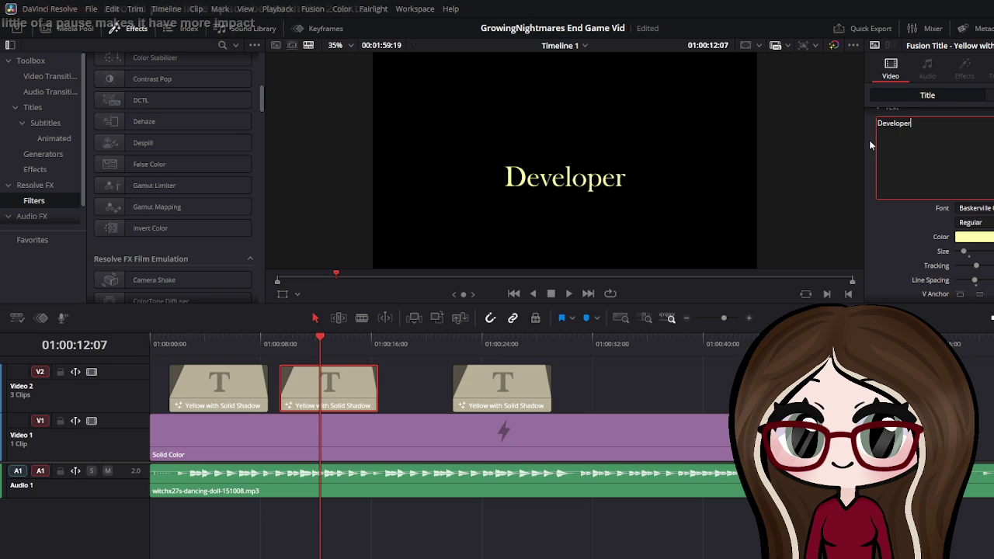
type(":")
key("Return")
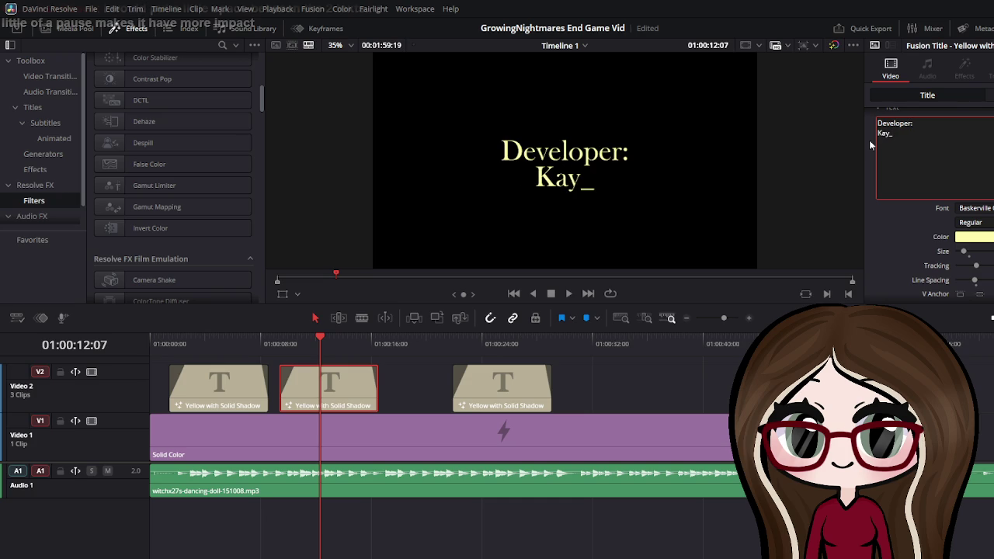
type("1o1")
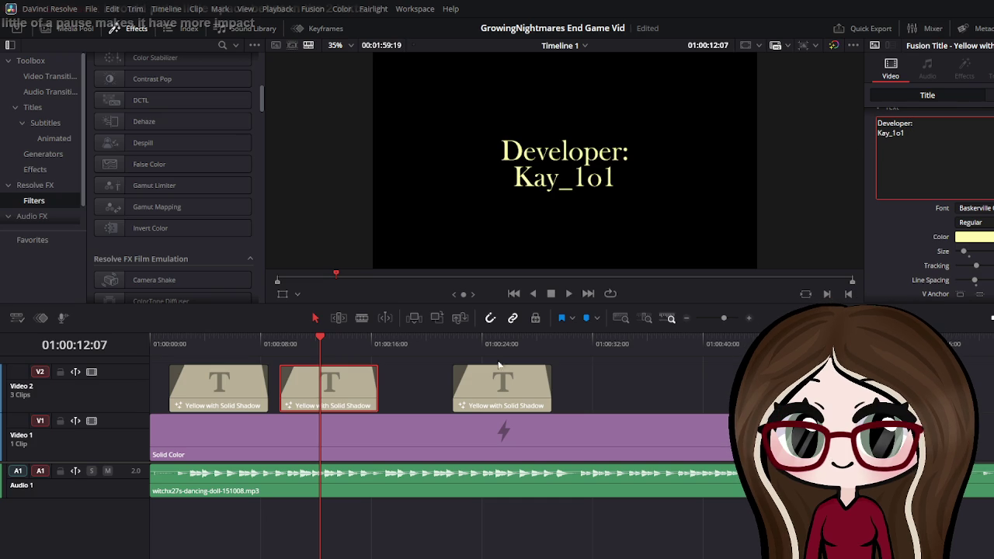
Trim the Developer clip shorter, replay from the start, and butt the third title against it
left_click_drag(378, 385, 351, 386)
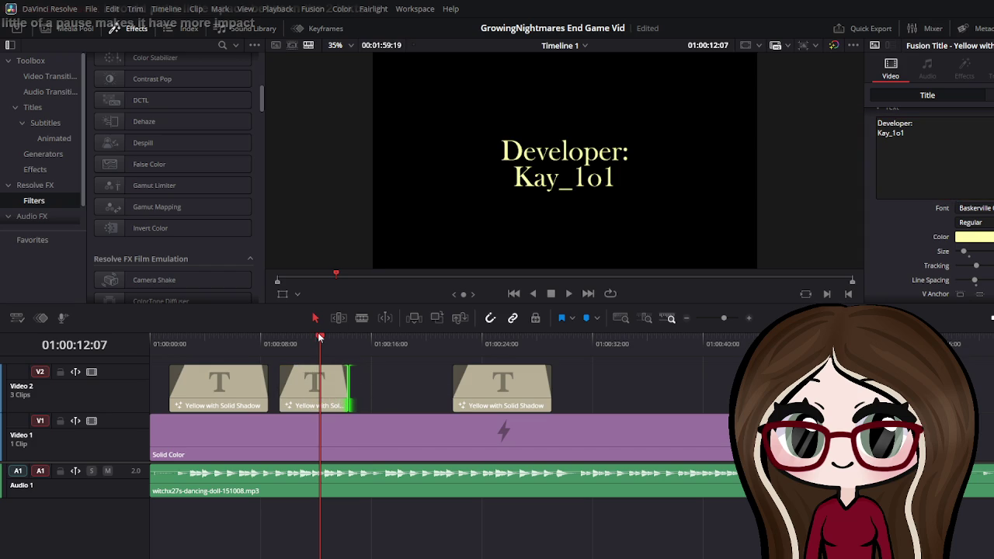
left_click_drag(319, 337, 150, 354)
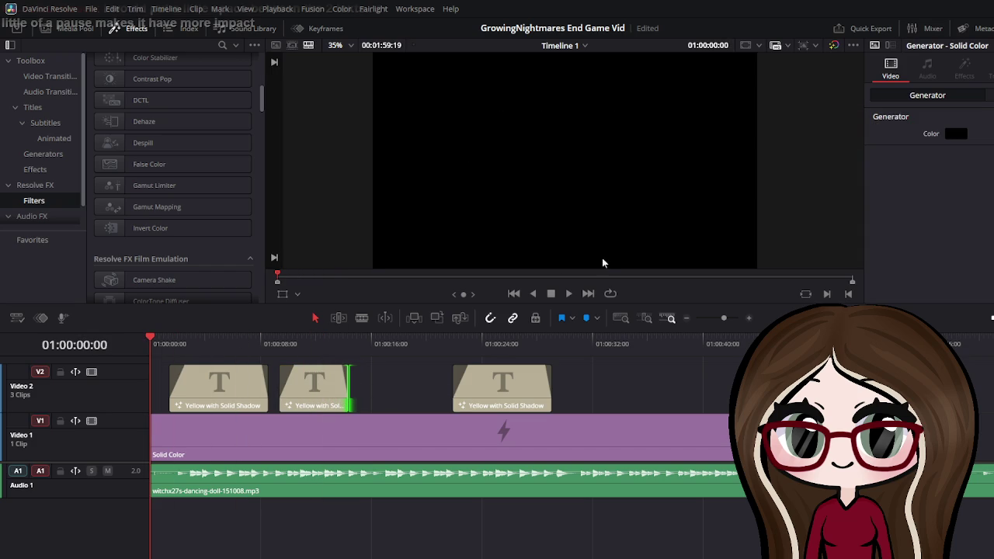
left_click(569, 294)
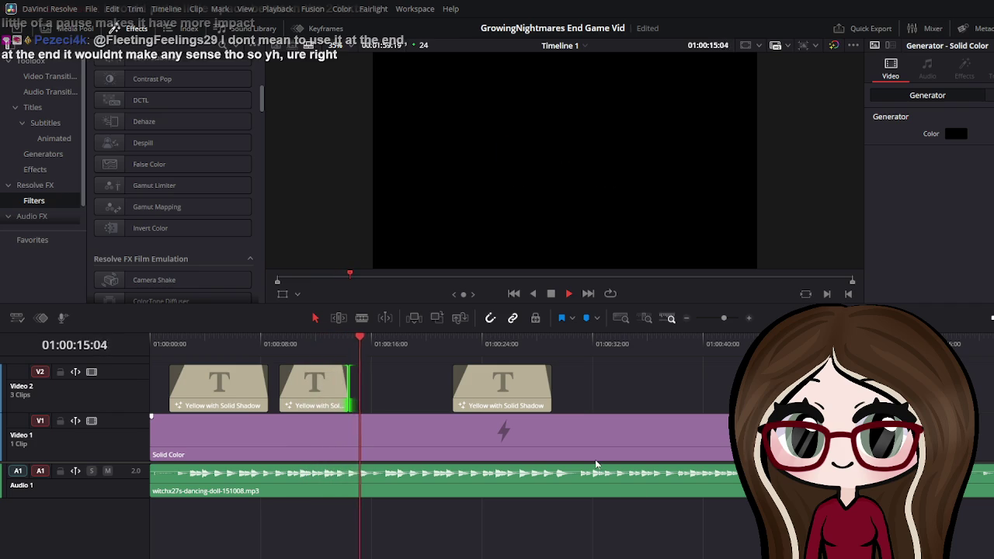
key("space")
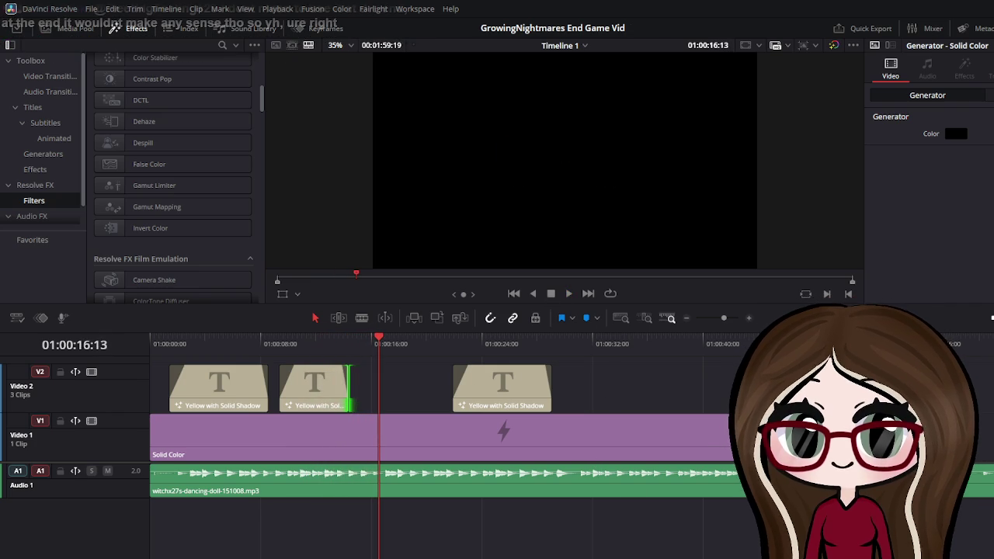
left_click_drag(469, 386, 397, 398)
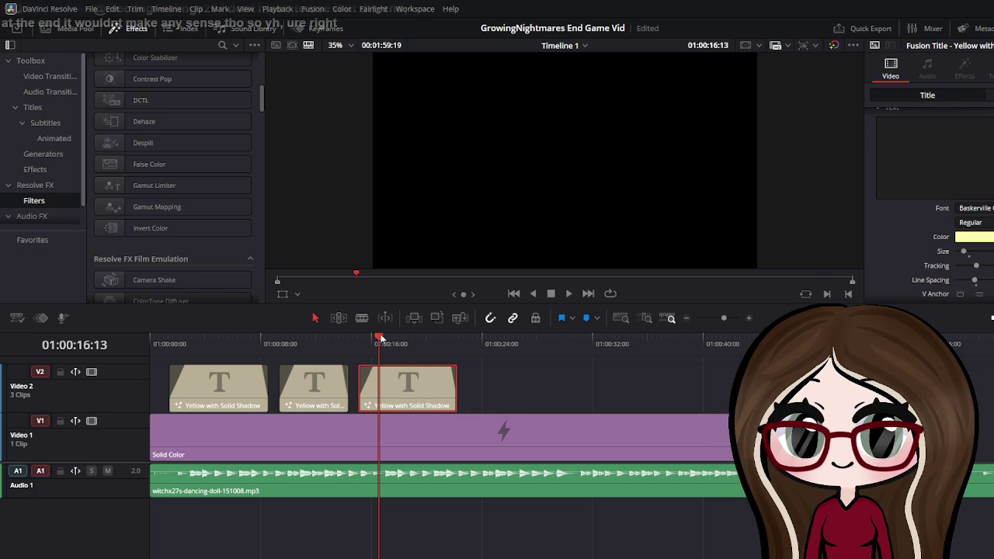
mouse_move(391, 351)
left_mouse_down()
mouse_move(143, 361)
mouse_move(378, 339)
mouse_move(349, 342)
left_mouse_up()
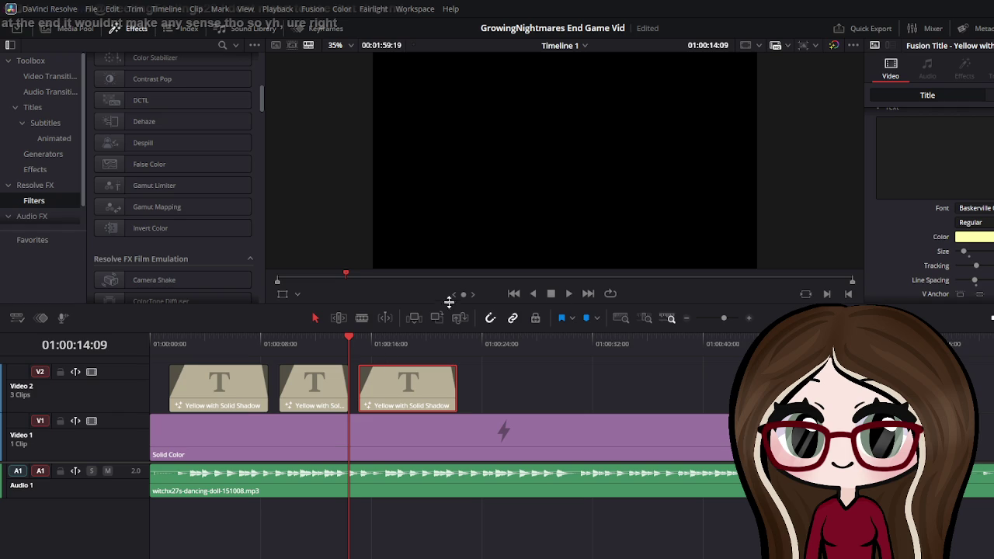
left_click(368, 343)
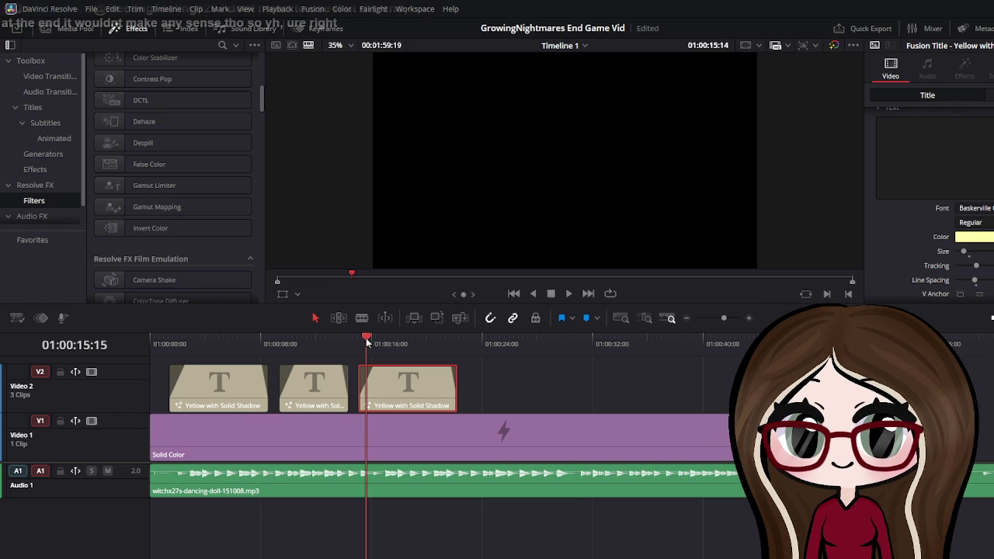
left_click(936, 149)
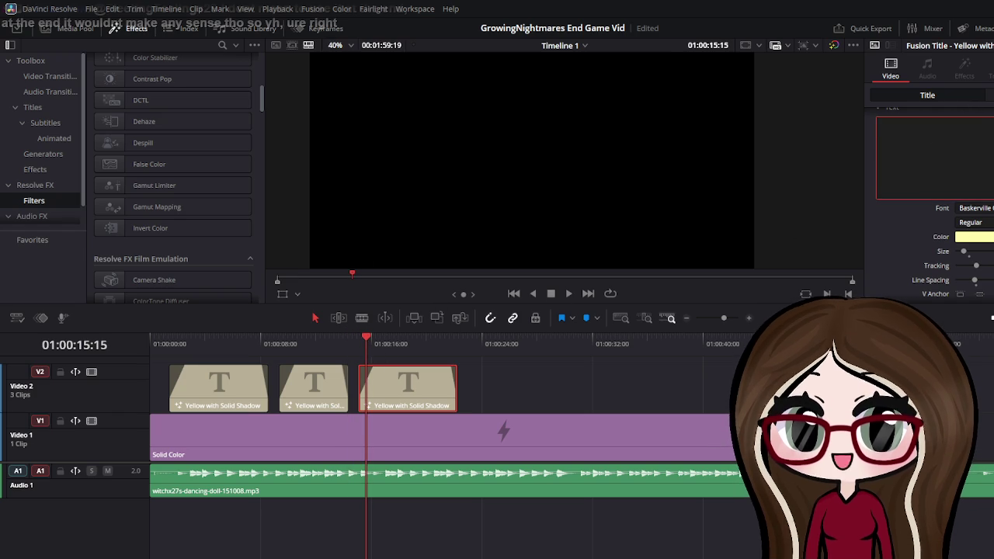
scroll(629, 121, "down", 2)
type("jnfg")
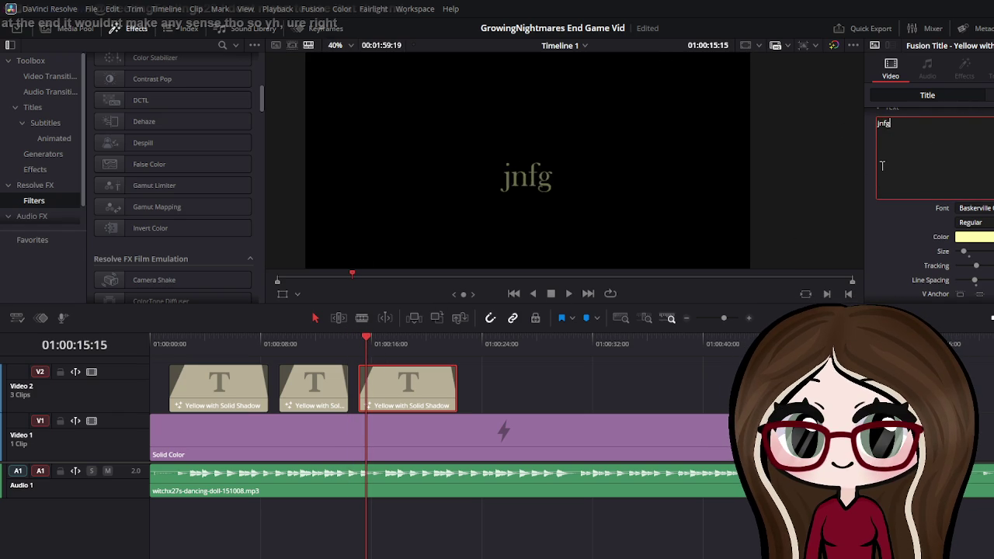
type("hj")
key("BackSpace")
key("BackSpace")
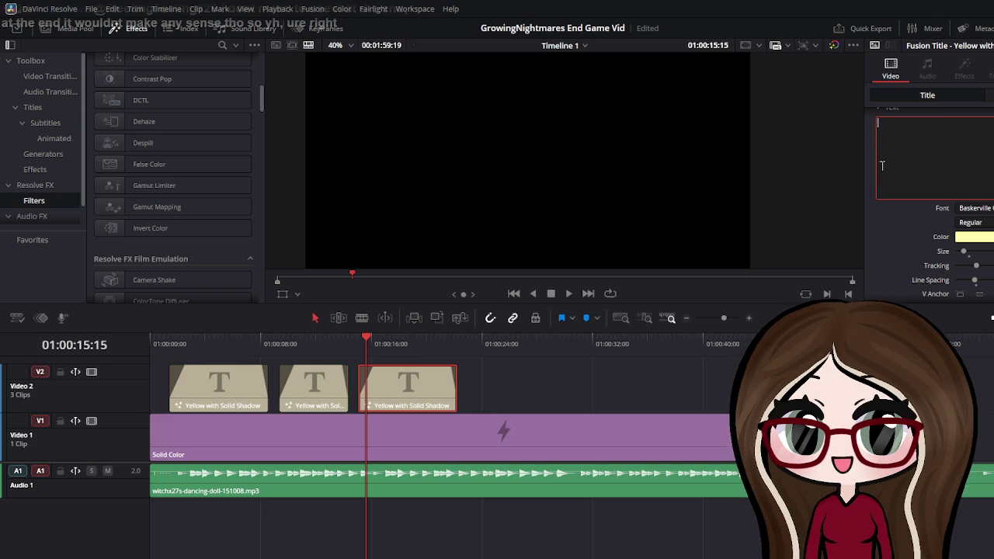
type("Many")
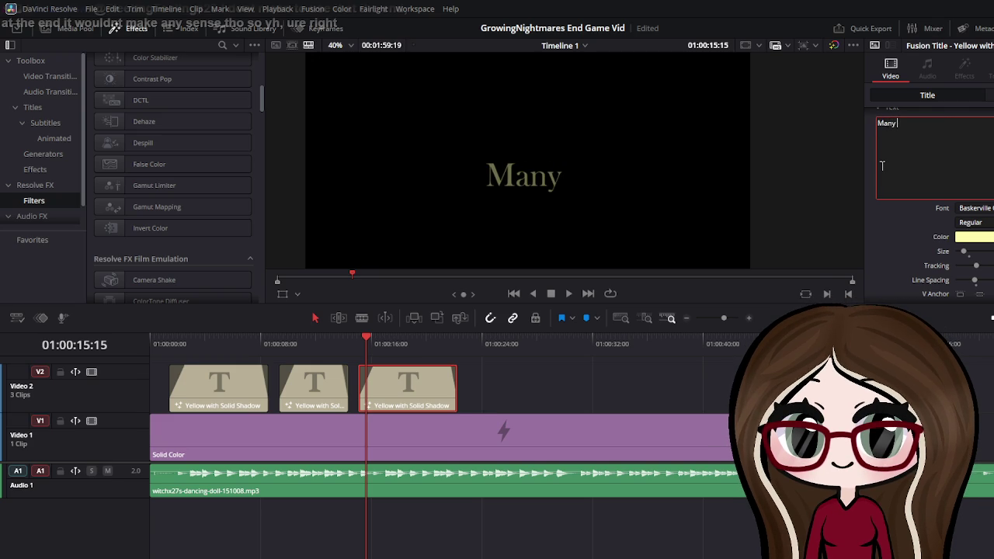
type("more p")
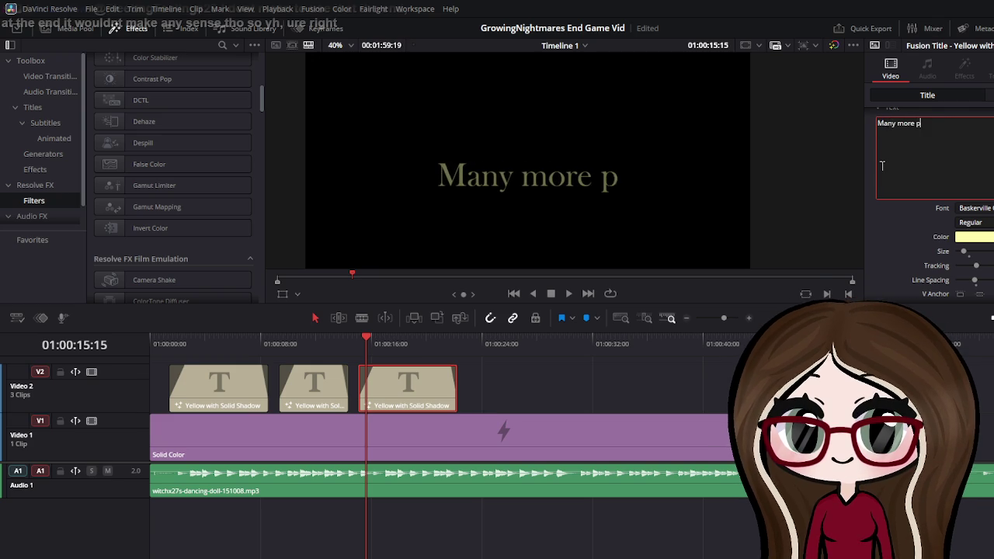
type("i")
key("BackSpace")
type("rojec")
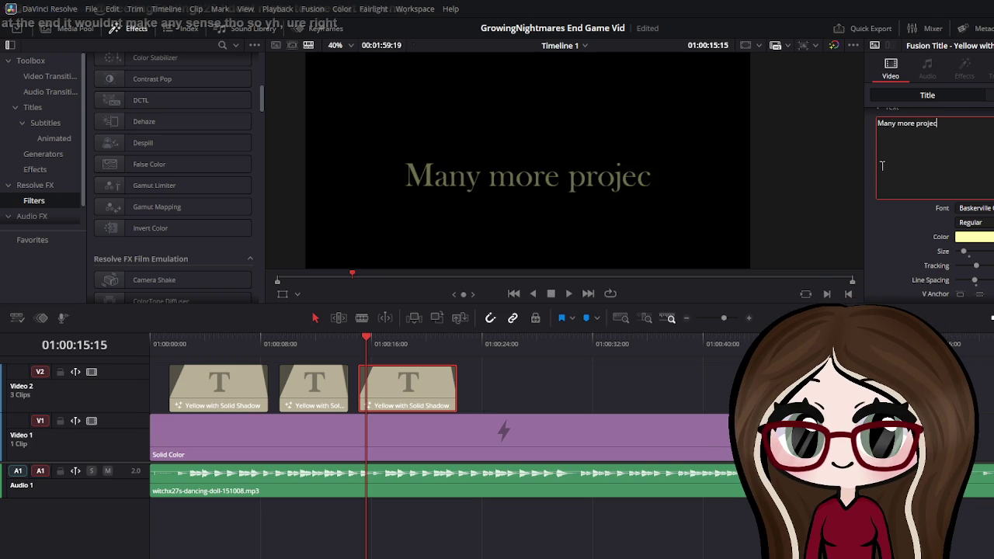
type("ts")
key("Return")
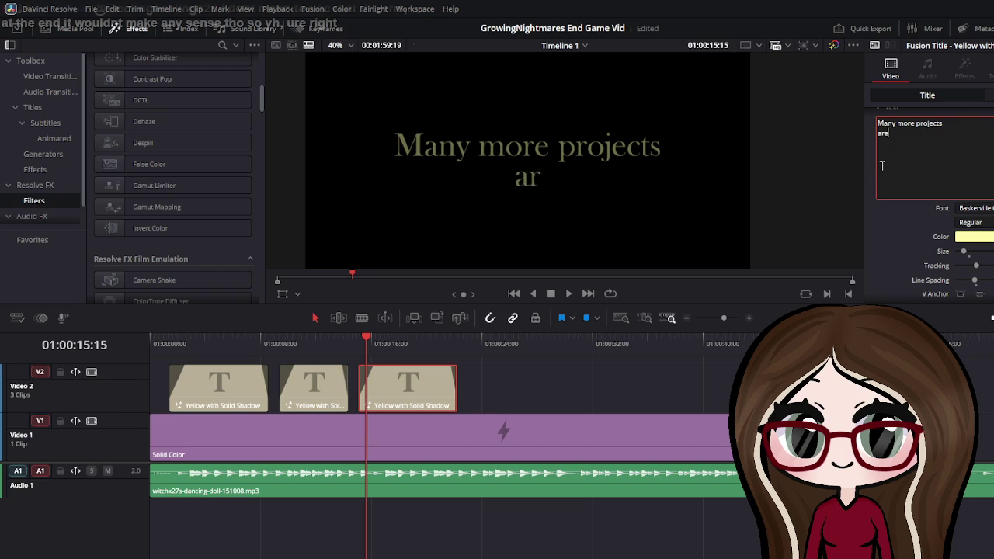
type(" underwa")
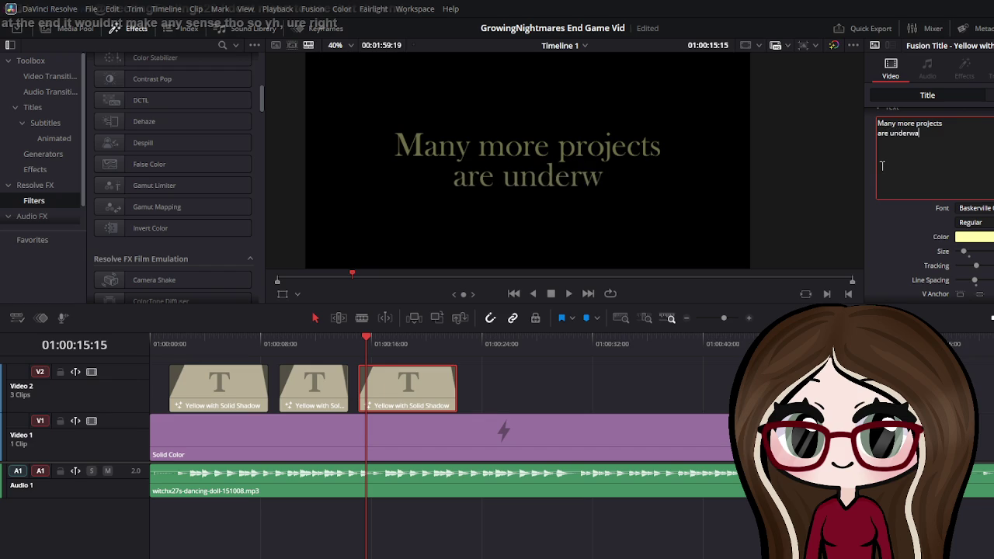
type("y")
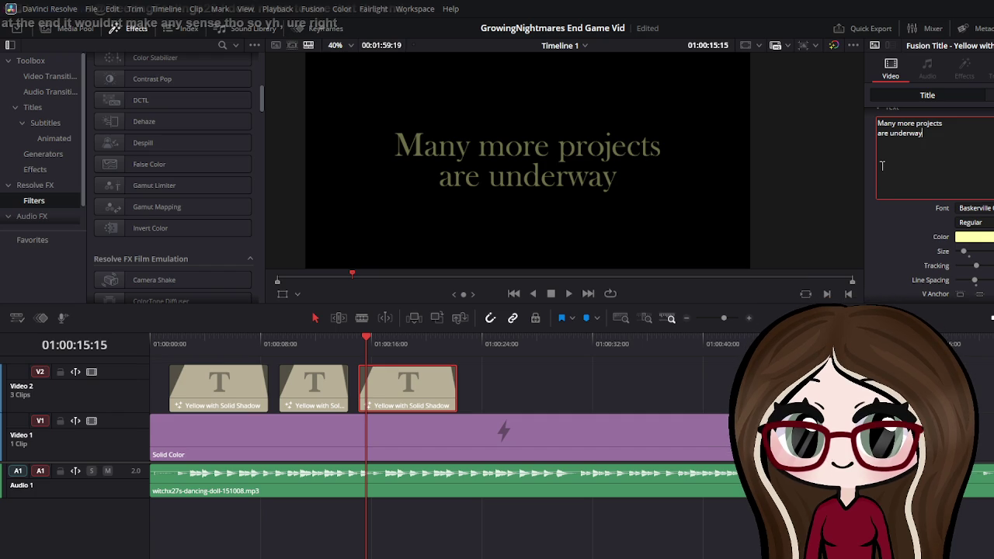
key("ctrl+a")
key("BackSpace")
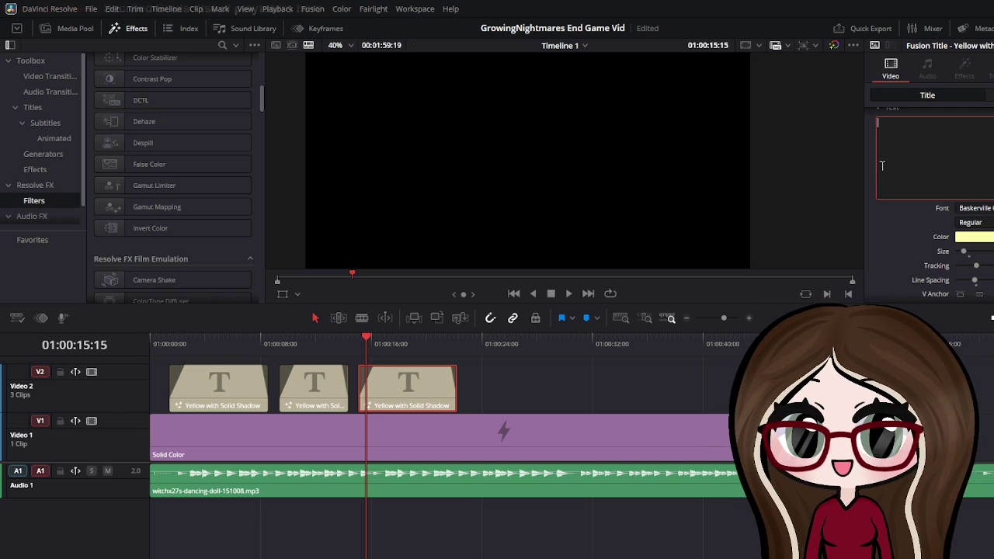
Type 'Sacrificed Souls:' and '(Playtesters)' on two lines, fixing typos along the way
type("acr")
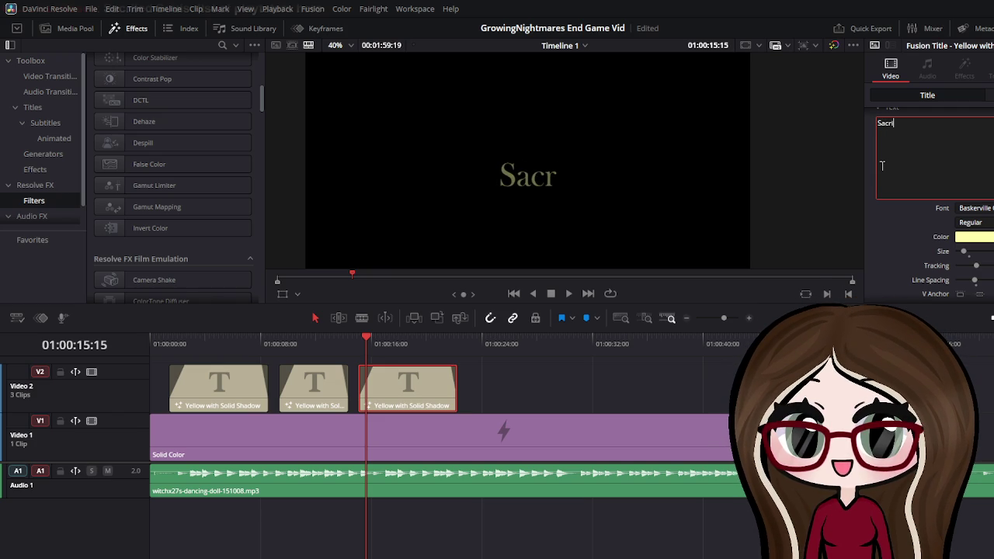
type("ificed Souls")
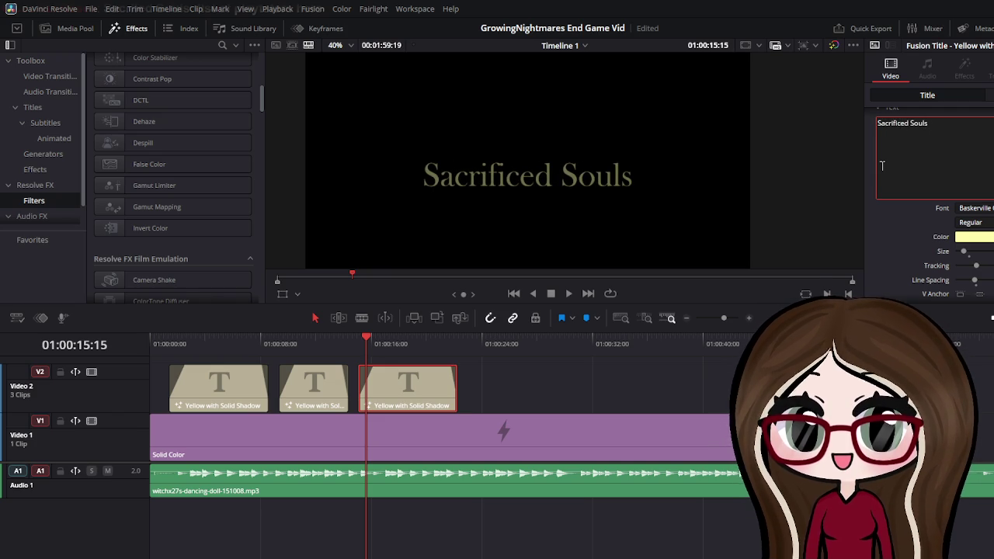
type(":")
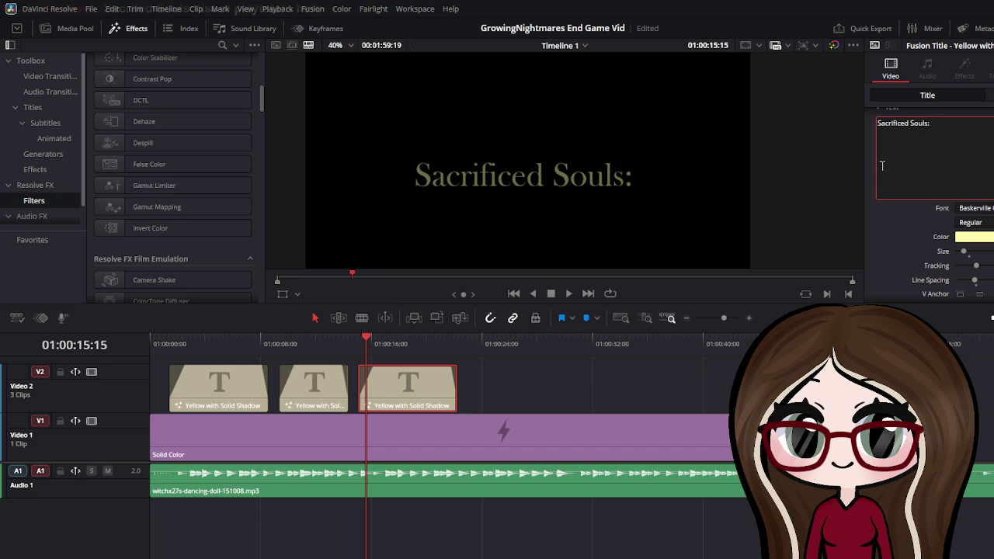
type(" List")
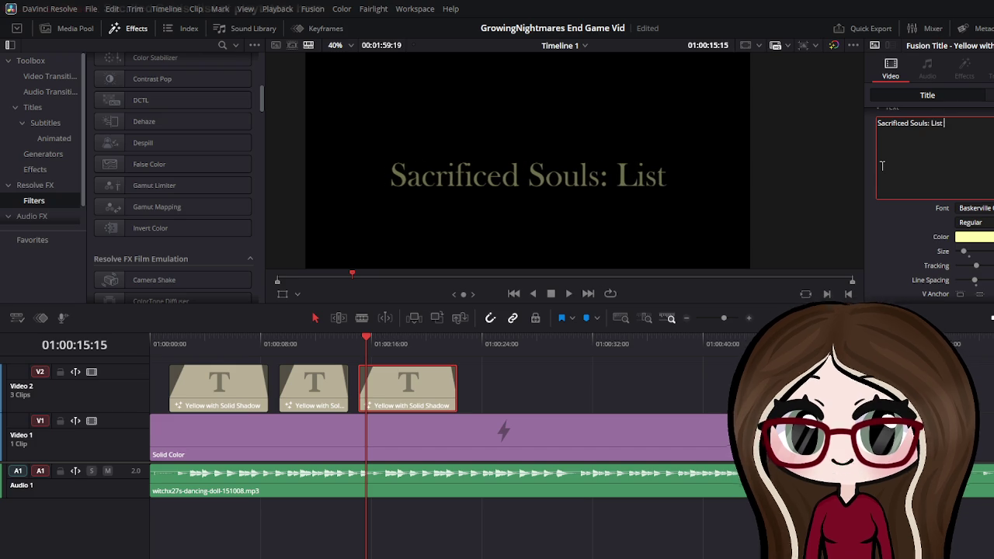
type(" of Ply")
key("BackSpace")
type("ay")
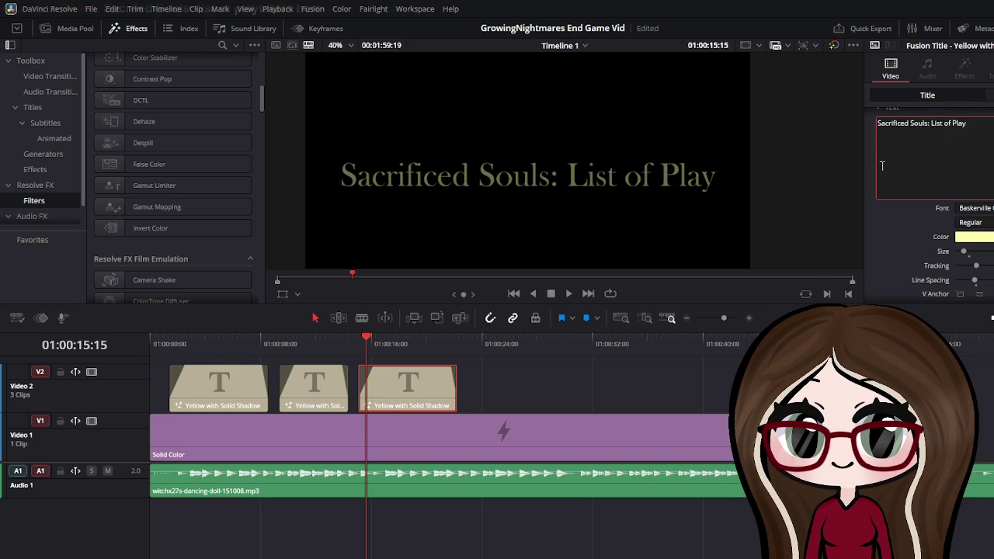
type("testers")
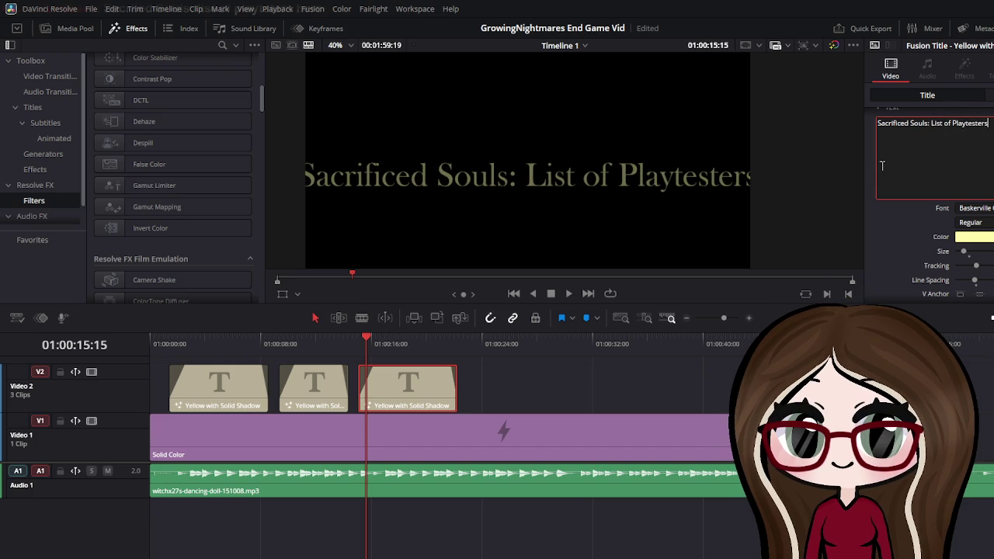
key("BackSpace")
key("BackSpace")
key("BackSpace")
key("BackSpace")
key("BackSpace")
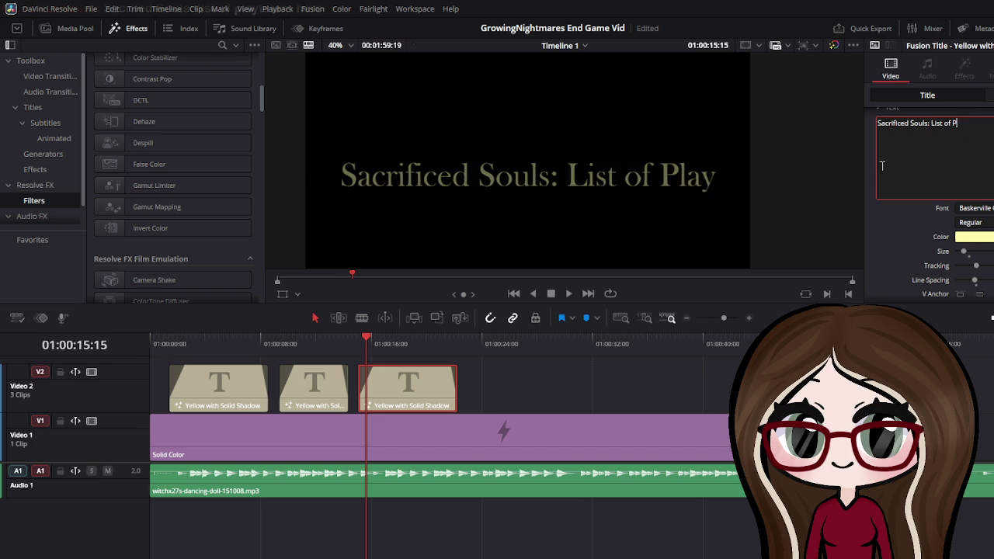
key("BackSpace")
key("BackSpace")
key("BackSpace")
key("BackSpace")
key("BackSpace")
key("Return")
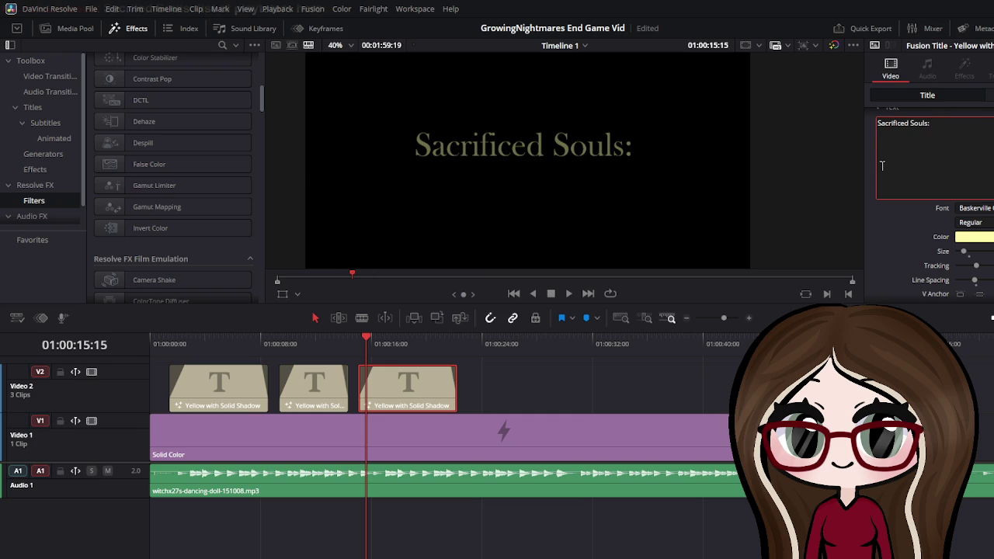
type("Li")
key("BackSpace")
key("BackSpace")
type("(P")
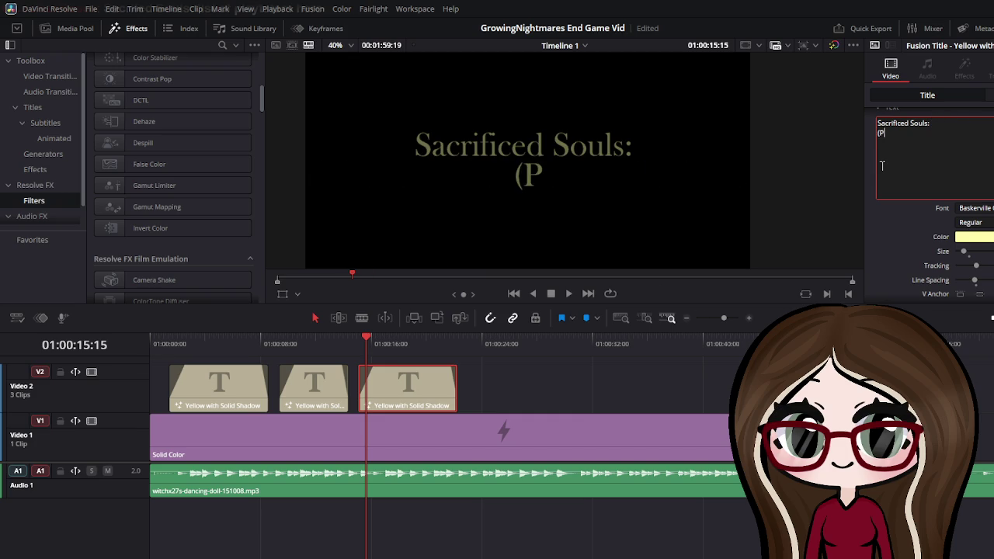
type("laytes")
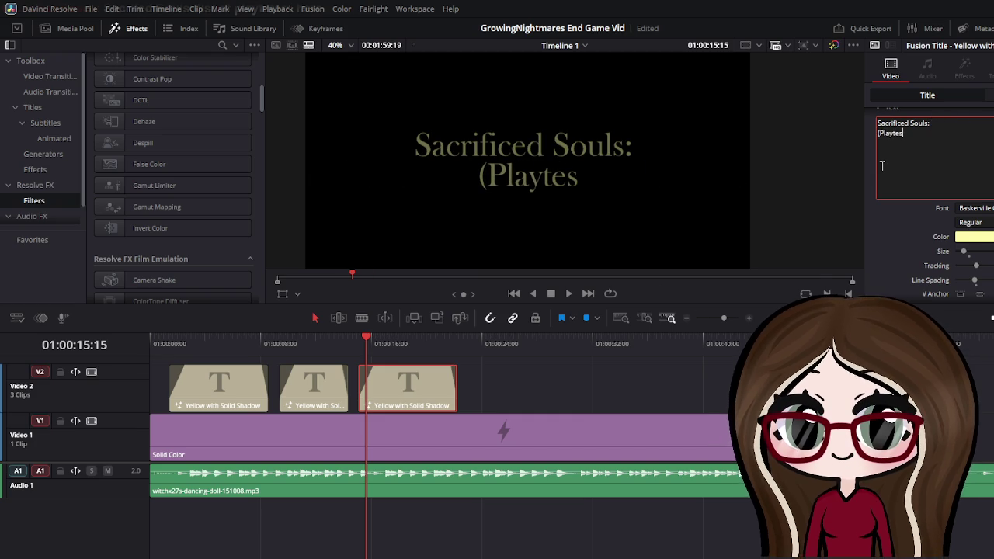
type("sters")
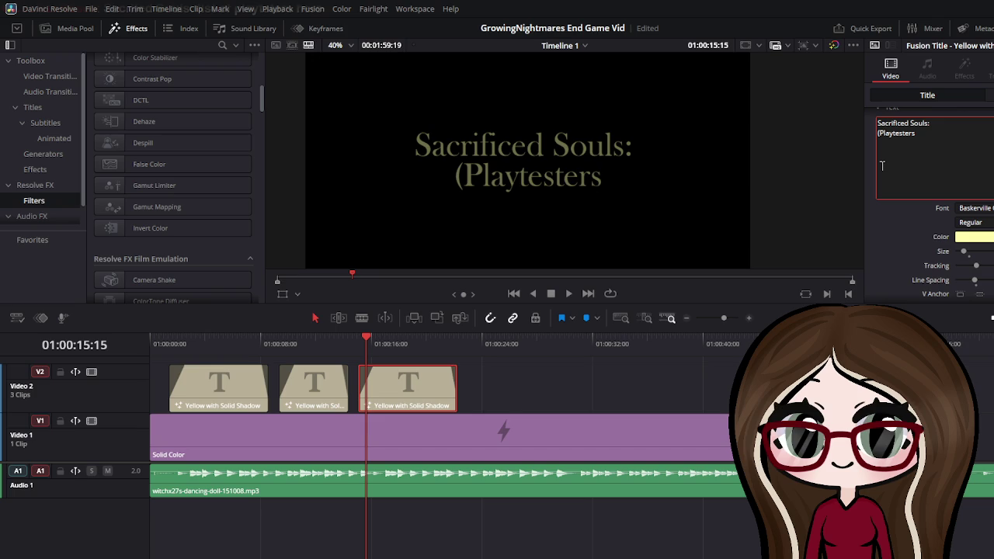
type(")")
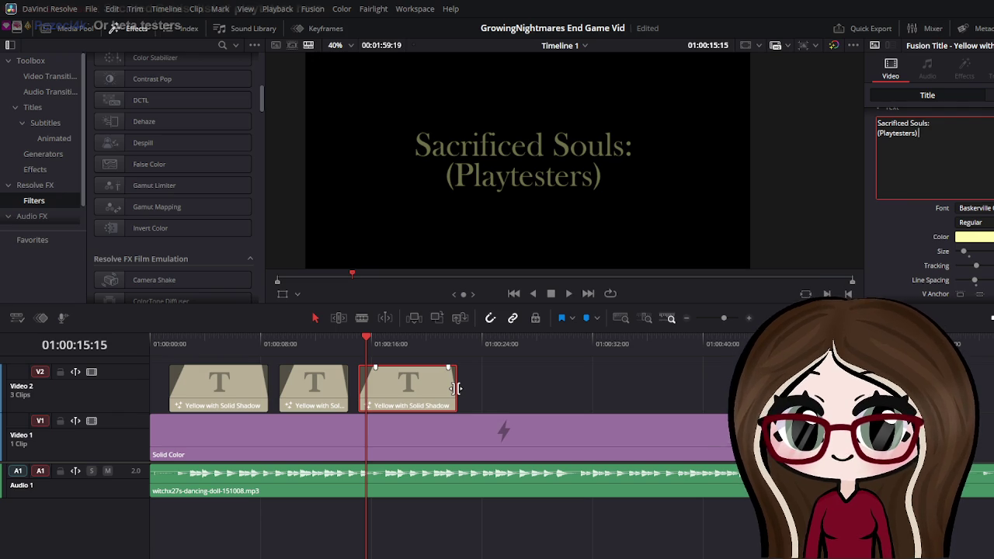
Trim the third title to end at the playhead near 01:00:23 and replay from the start
left_click_drag(456, 389, 629, 388)
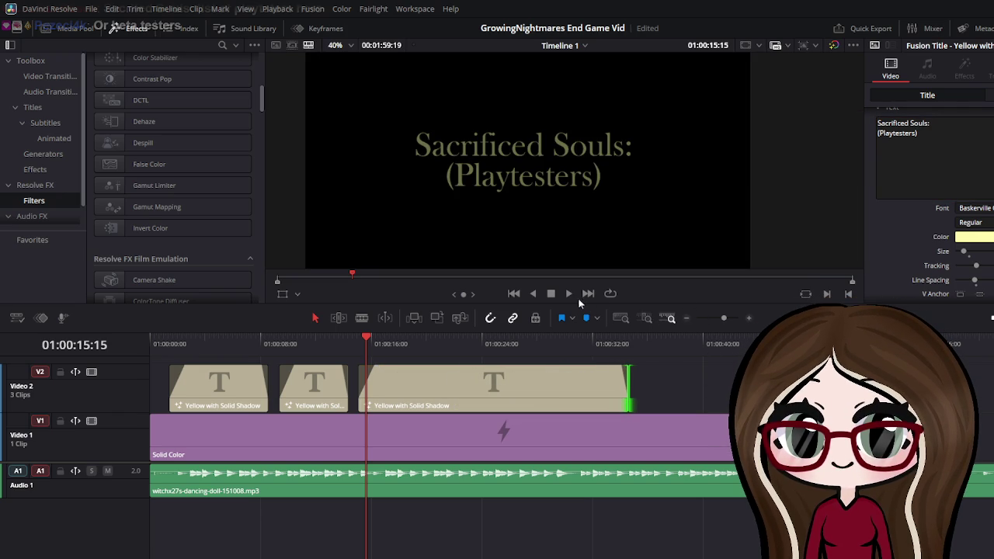
left_click(568, 294)
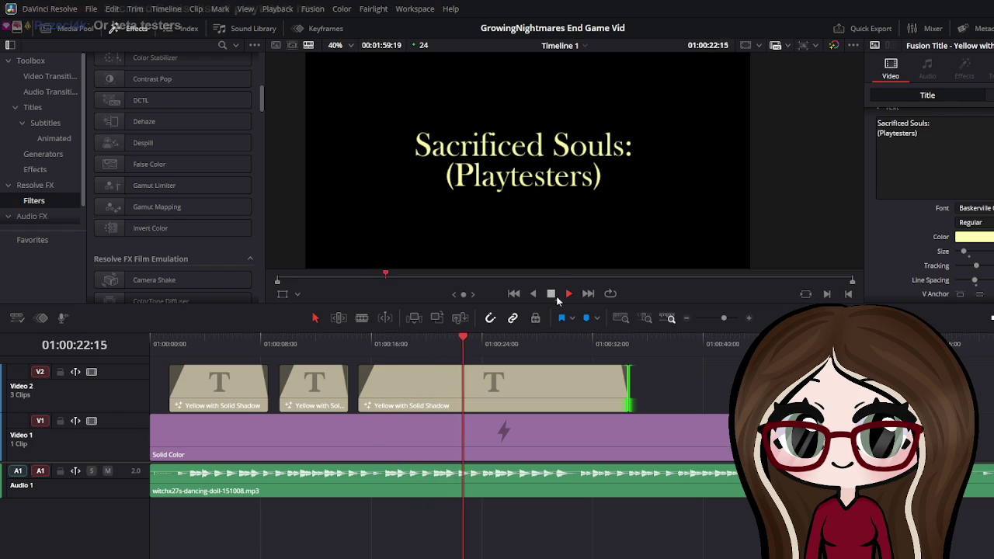
left_click(557, 297)
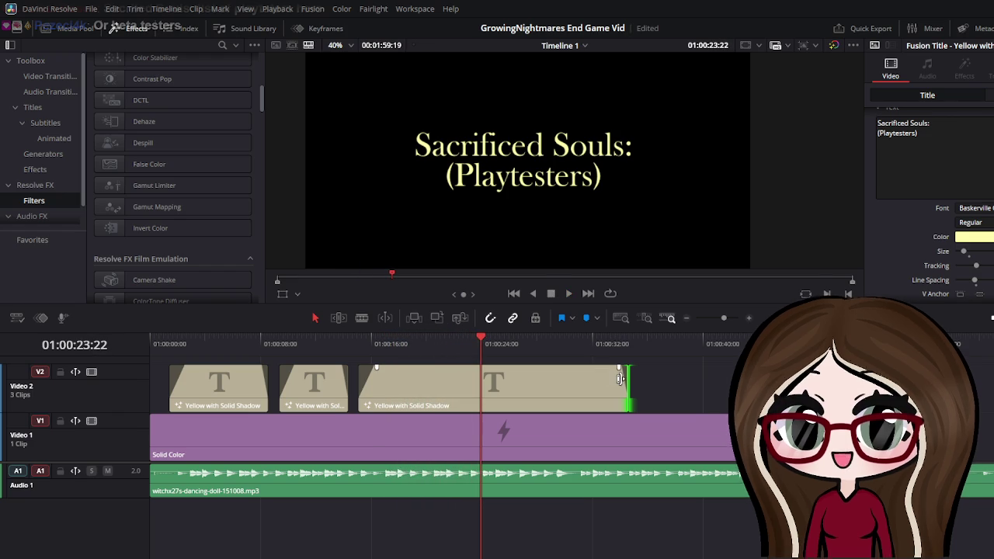
left_click_drag(620, 379, 612, 383)
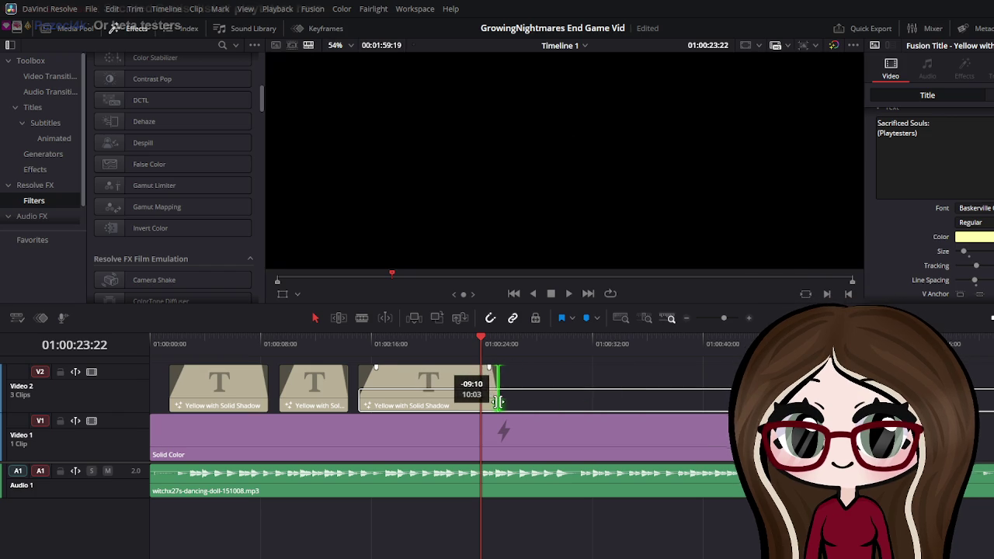
left_click_drag(514, 400, 483, 399)
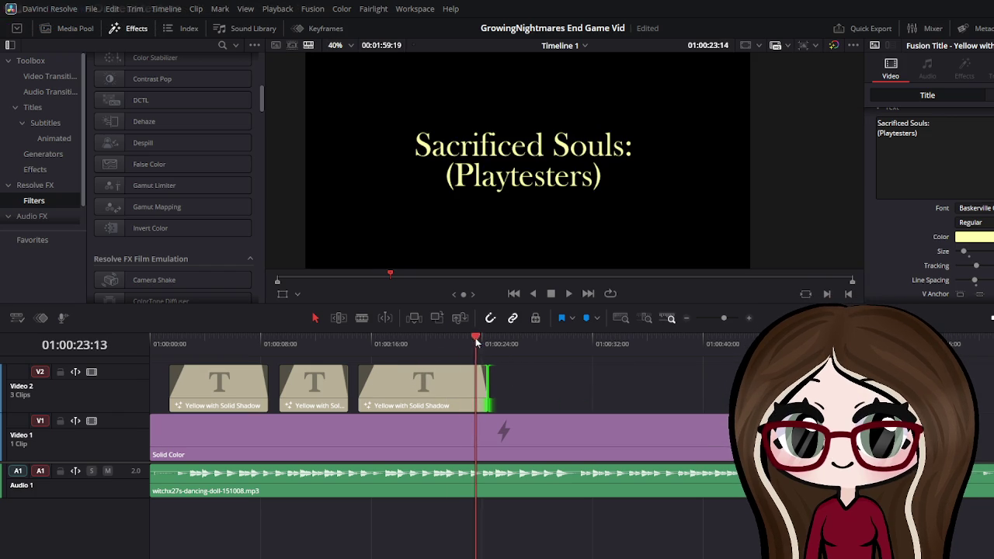
left_click_drag(494, 348, 107, 348)
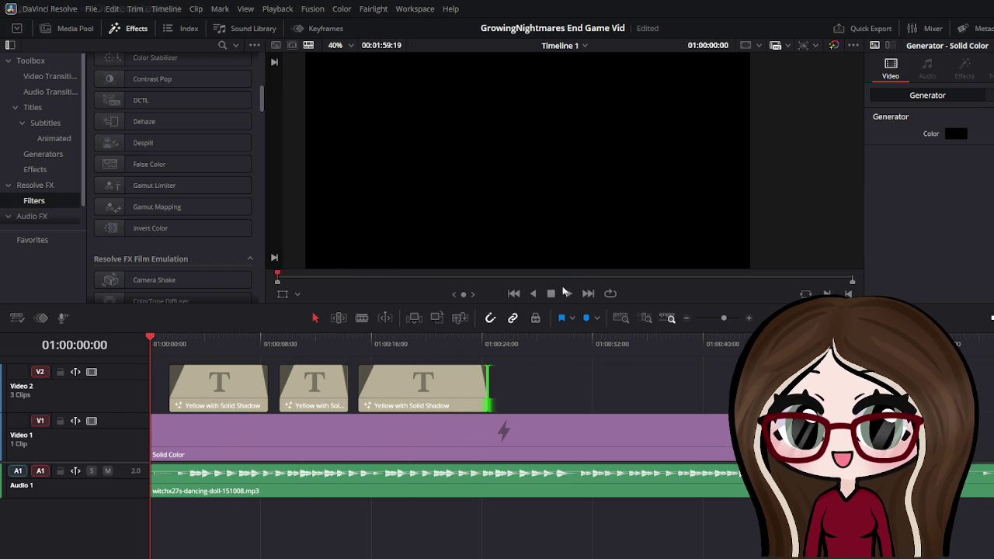
key("space")
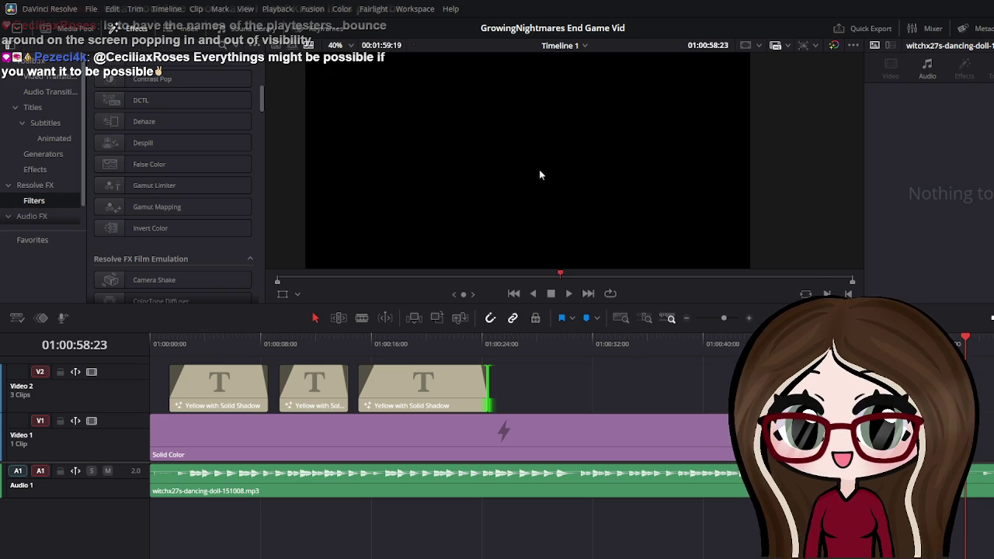
left_click(422, 409)
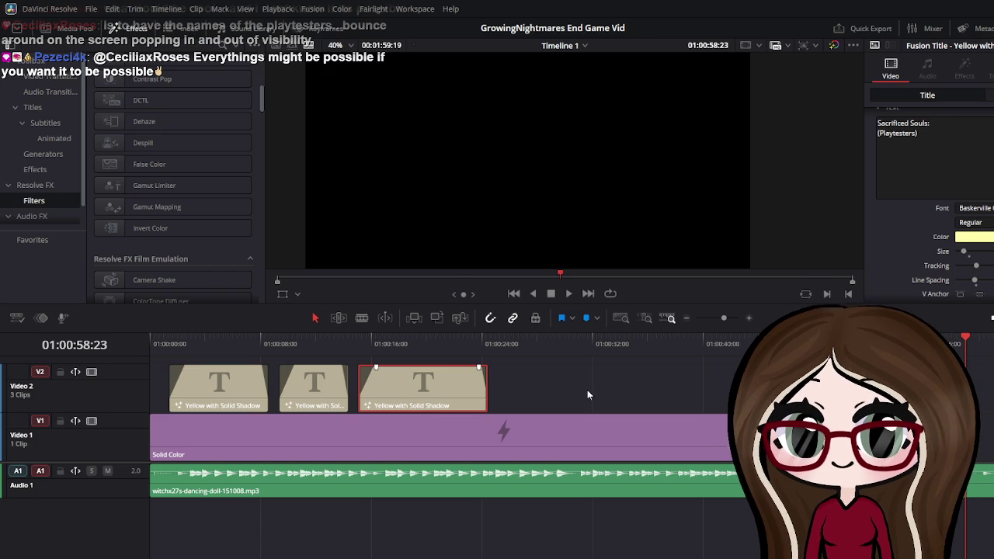
Paste a short fourth title at about 01:00:31 reading a playtester's first name
key("ctrl+v")
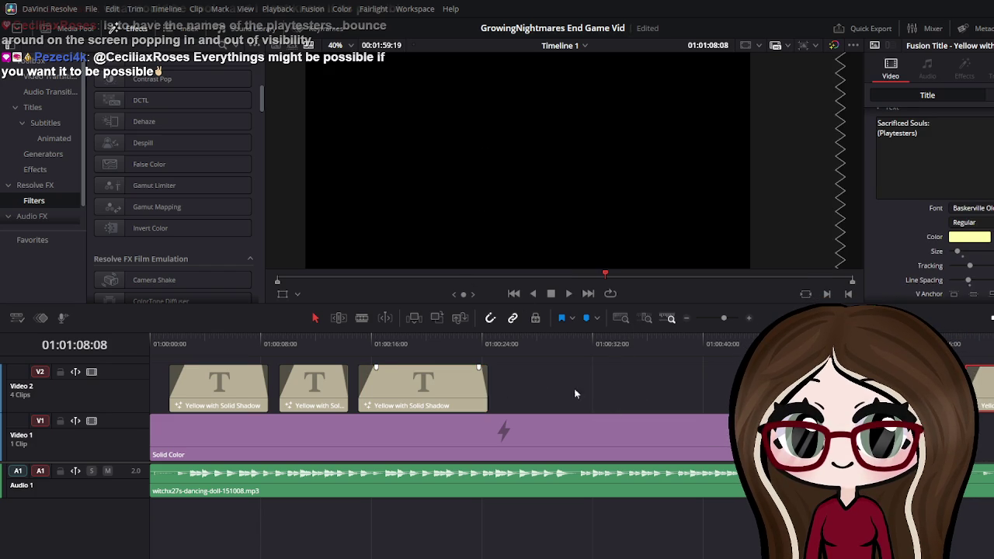
left_click_drag(981, 386, 602, 386)
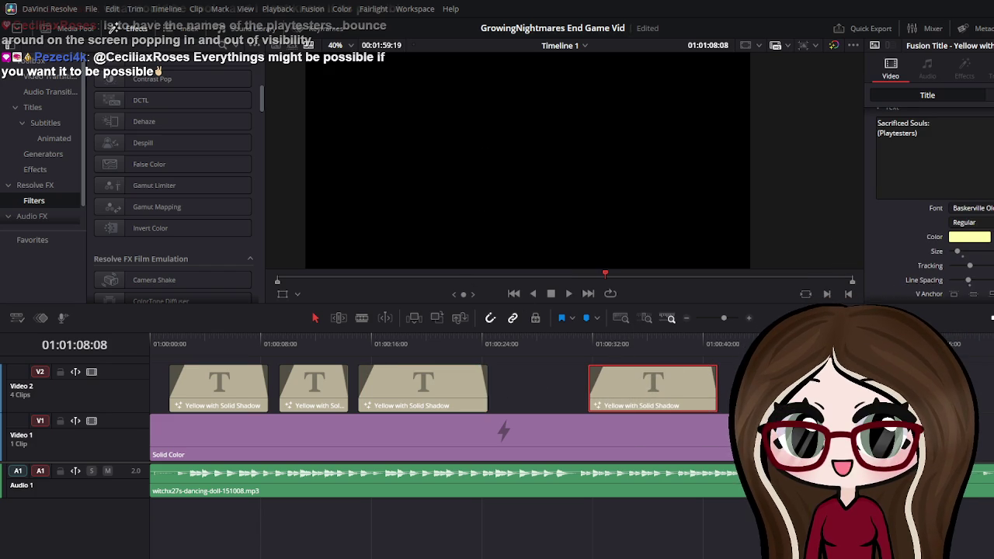
left_click_drag(741, 343, 572, 343)
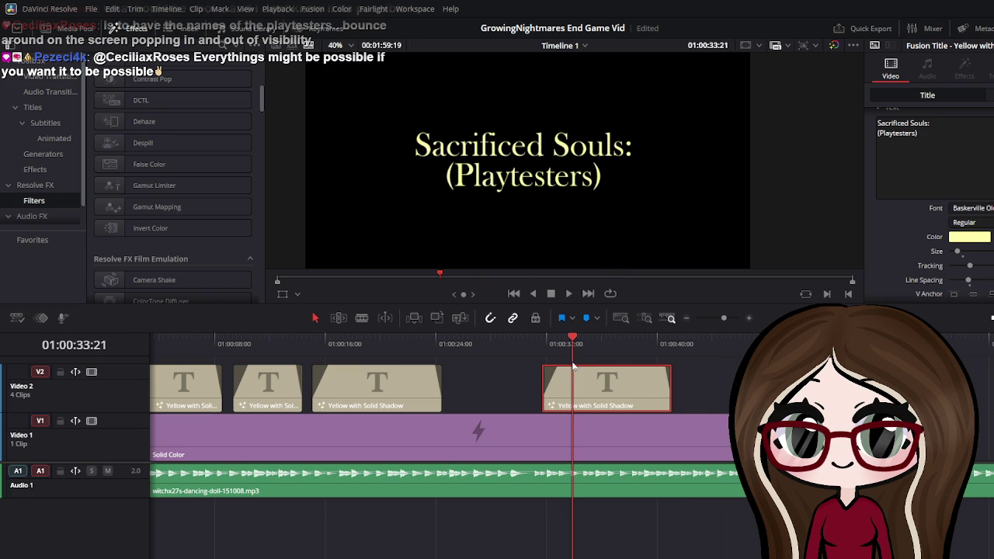
left_click(953, 142)
key("ctrl+a")
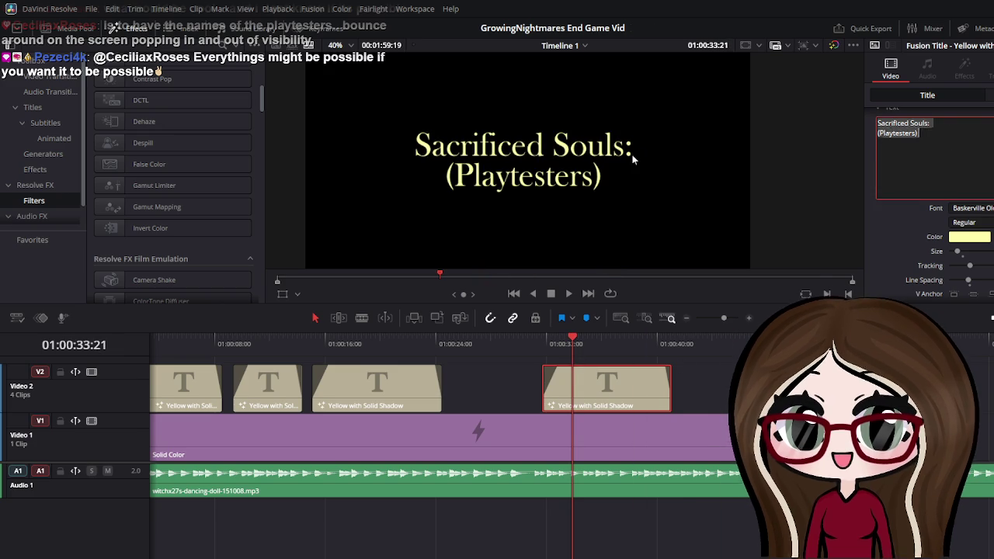
key("BackSpace")
type("Cec")
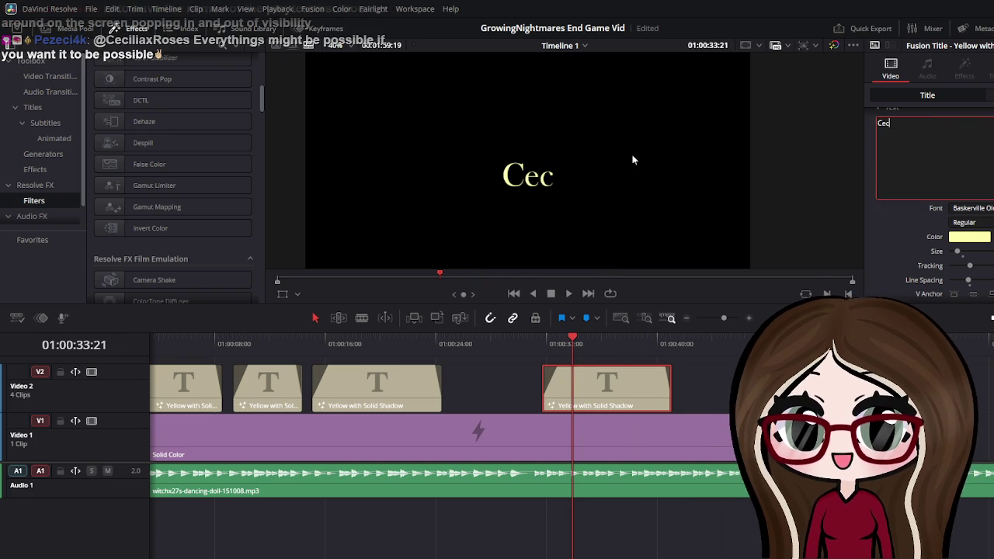
type("ilia")
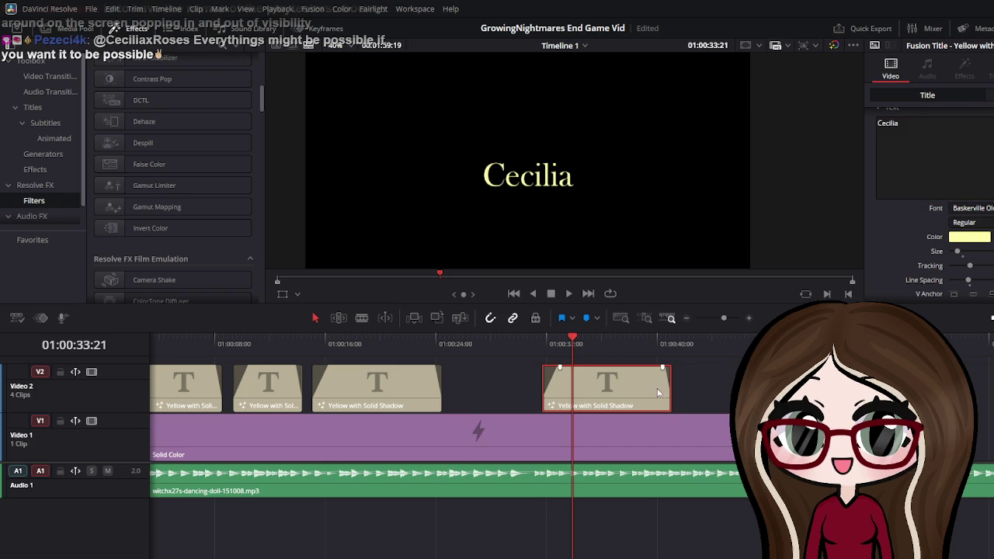
left_click_drag(670, 386, 614, 387)
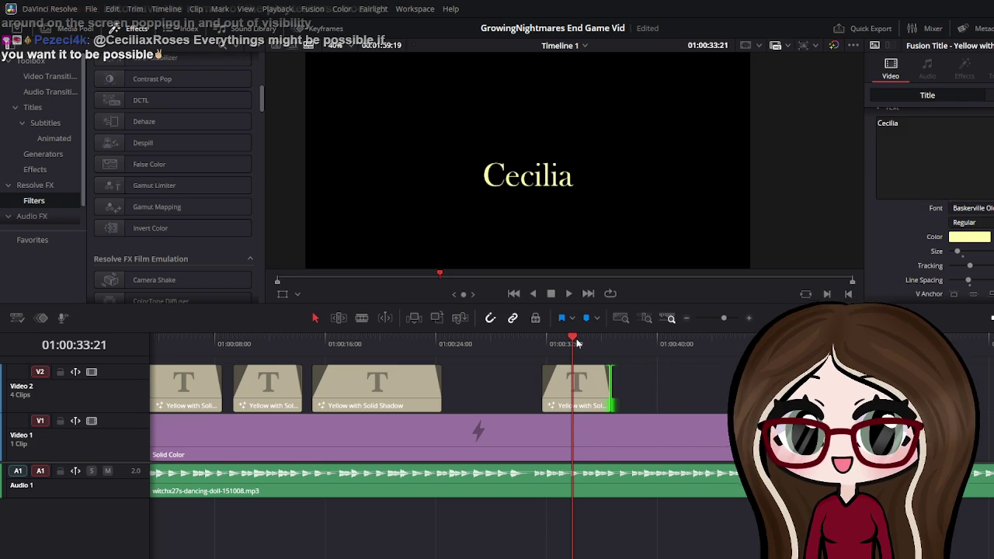
left_click_drag(573, 342, 542, 341)
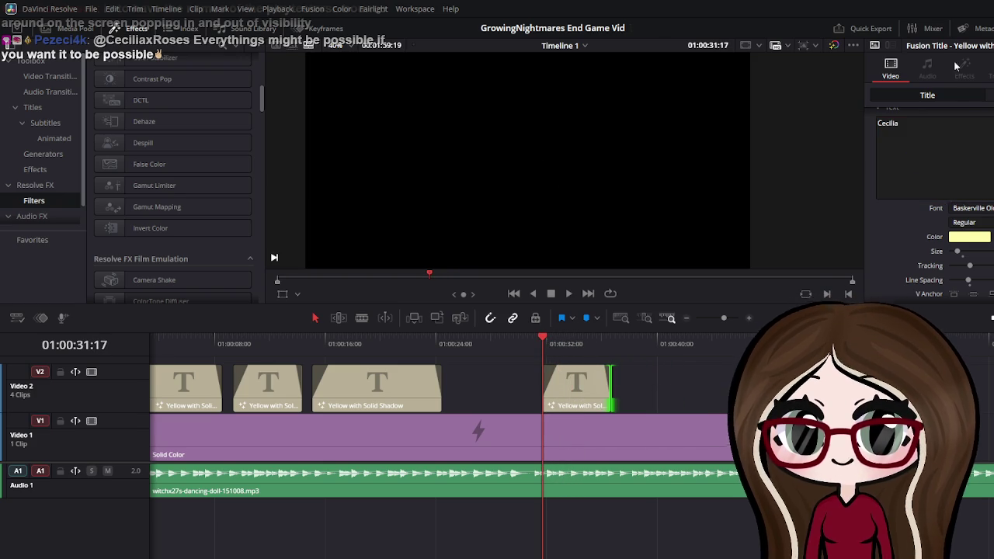
Step through the name title frame by frame, adjusting its Position X so it slides in
scroll(913, 158, "down", 10)
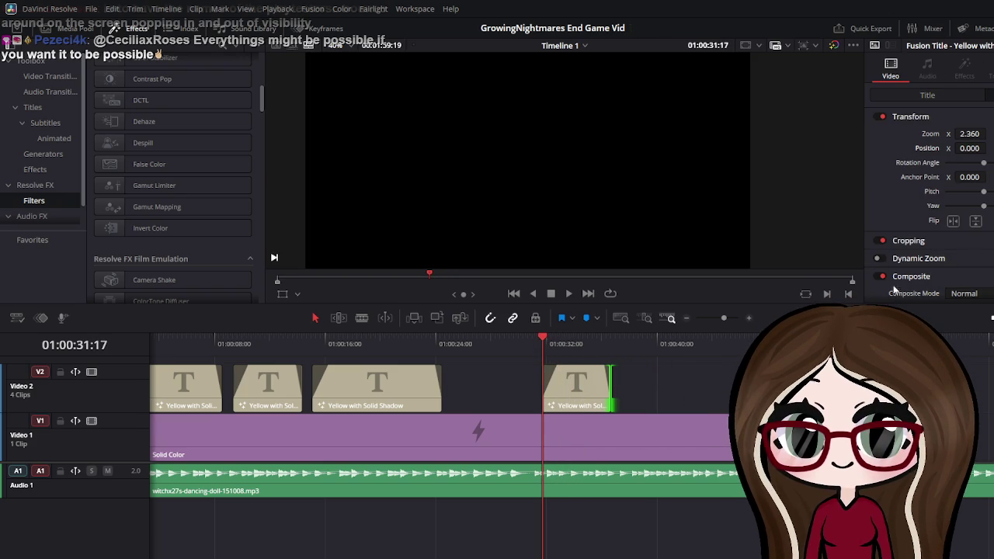
key("Right")
key("Right")
key("Right")
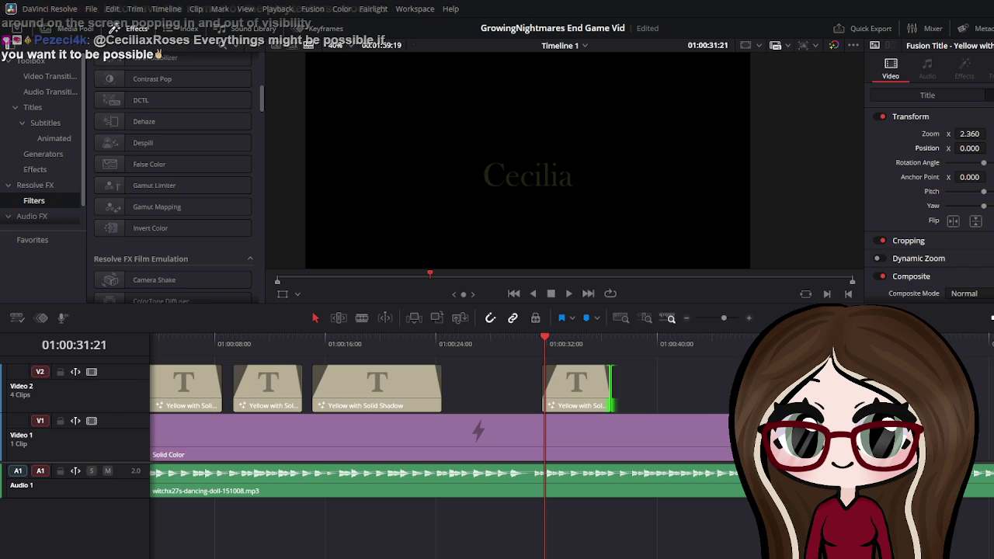
key("Right")
scroll(943, 287, "down", 3)
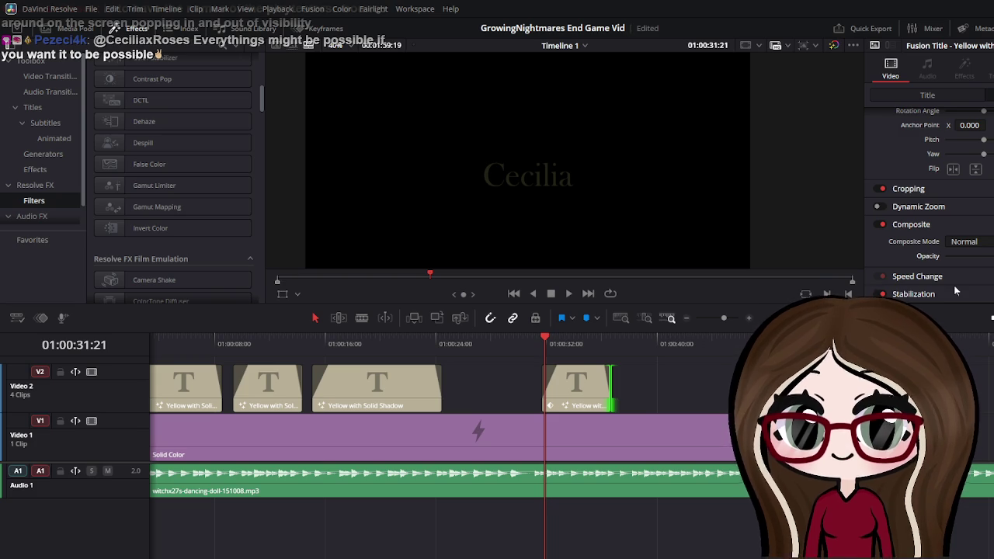
key("Right")
key("Right")
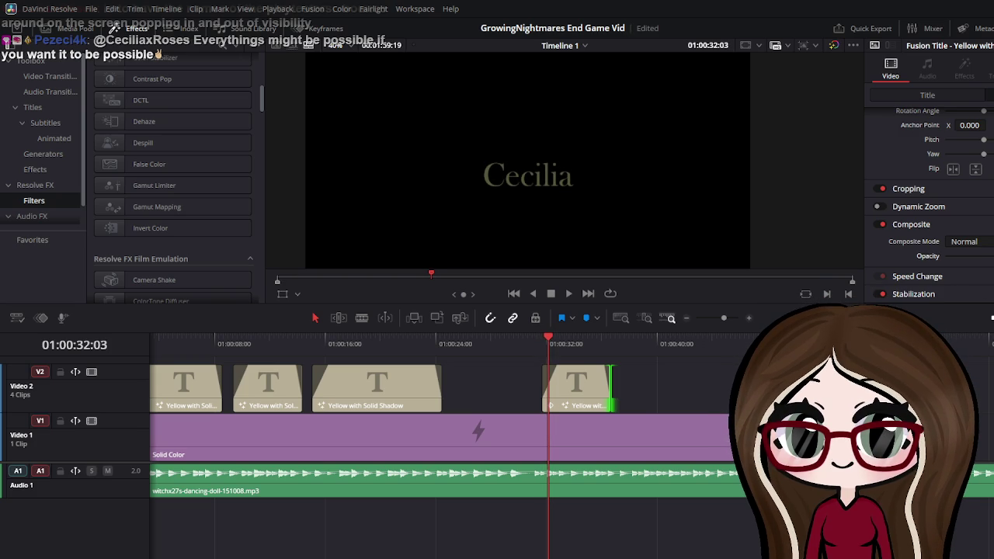
key("Right")
key("Right")
key("Right")
key("Right")
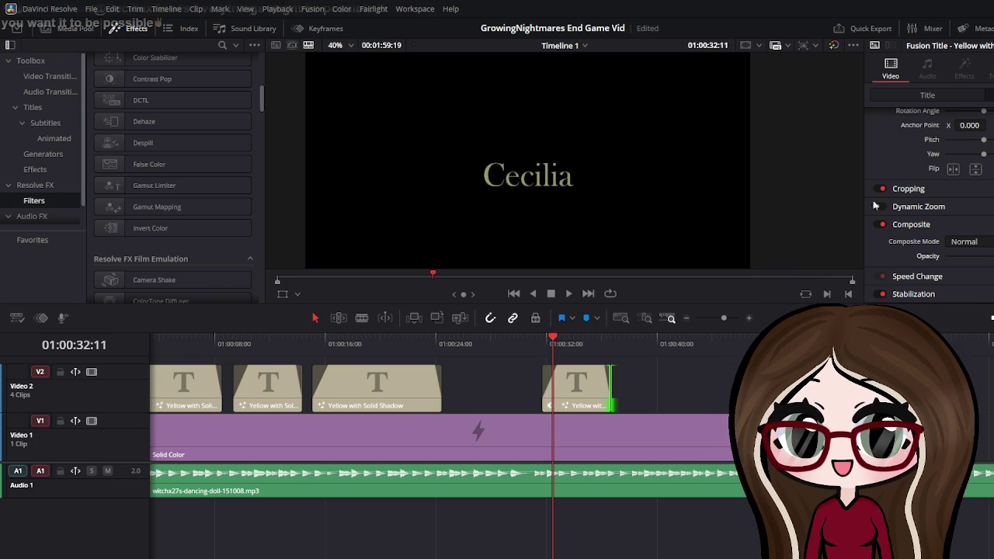
scroll(953, 169, "up", 3)
key("Right")
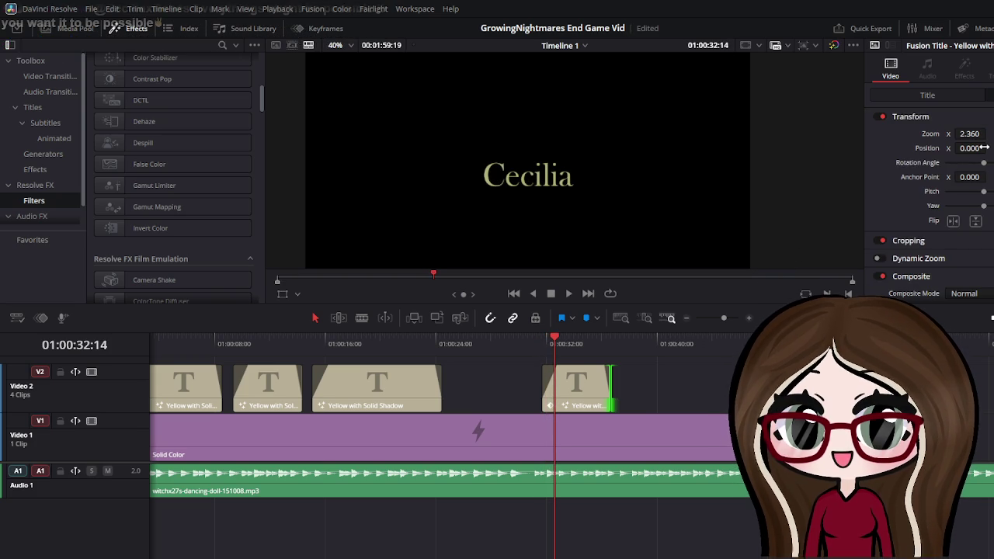
key("Right")
left_click_drag(976, 148, 976, 147)
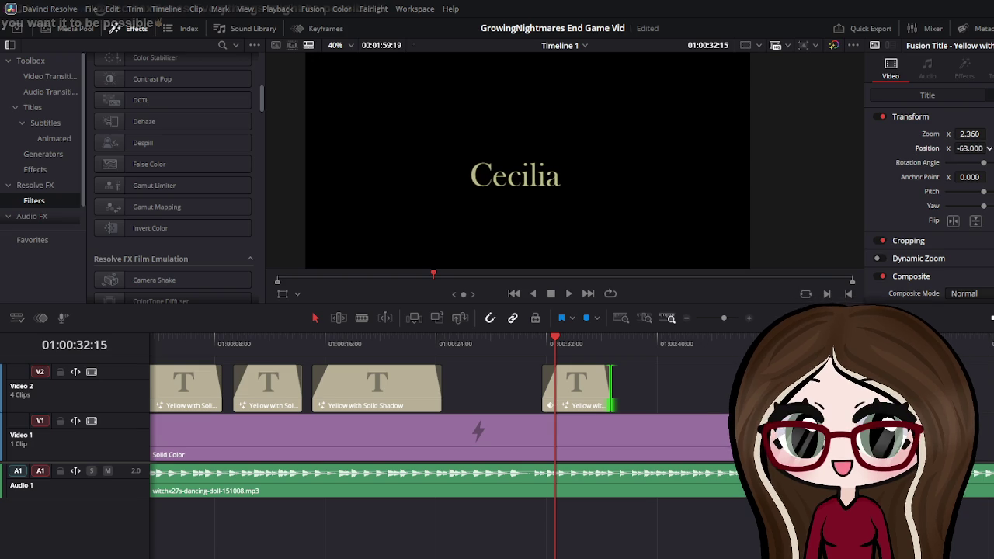
key("Right")
key("Right")
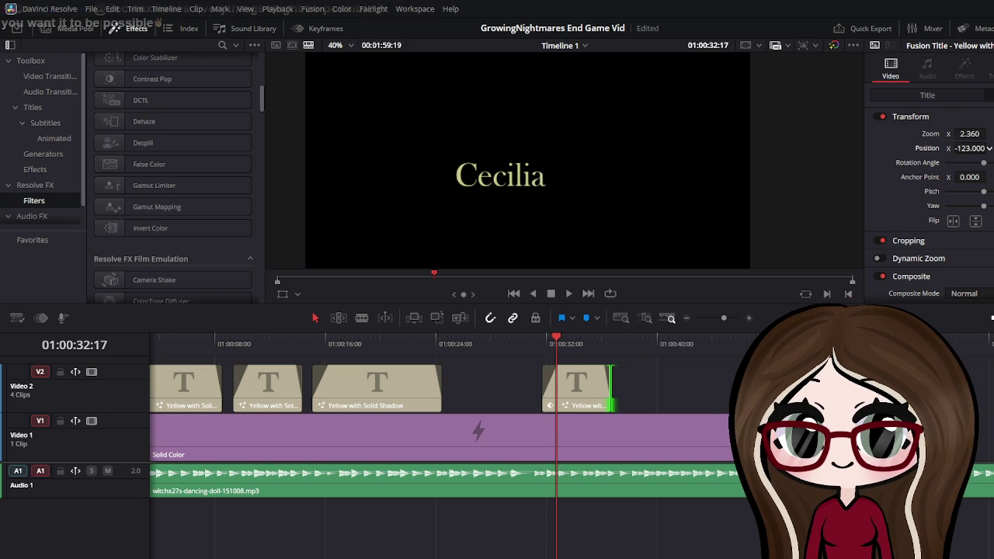
left_click_drag(977, 148, 976, 147)
key("Right")
key("Right")
key("Right")
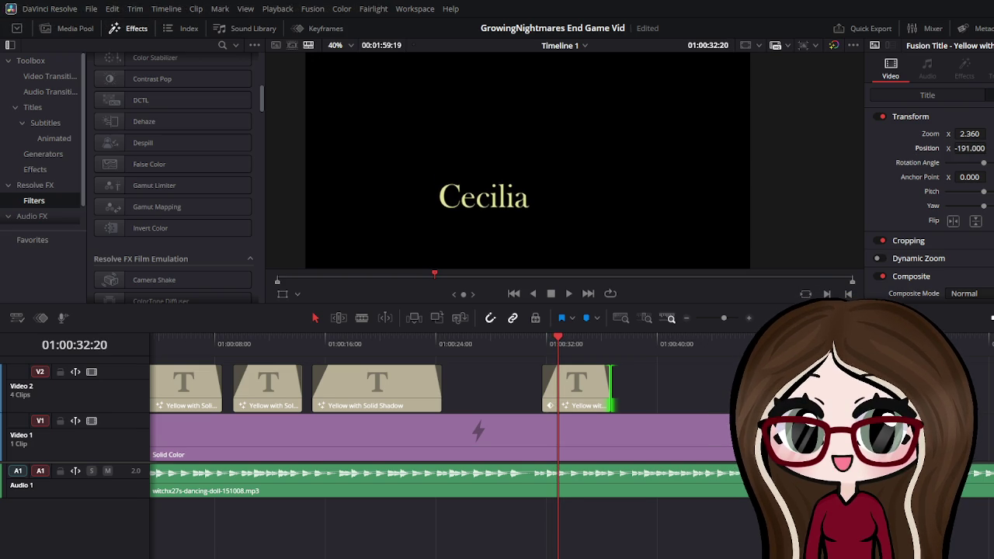
key("Right")
key("Right")
key("Right")
key("Right")
key("Right")
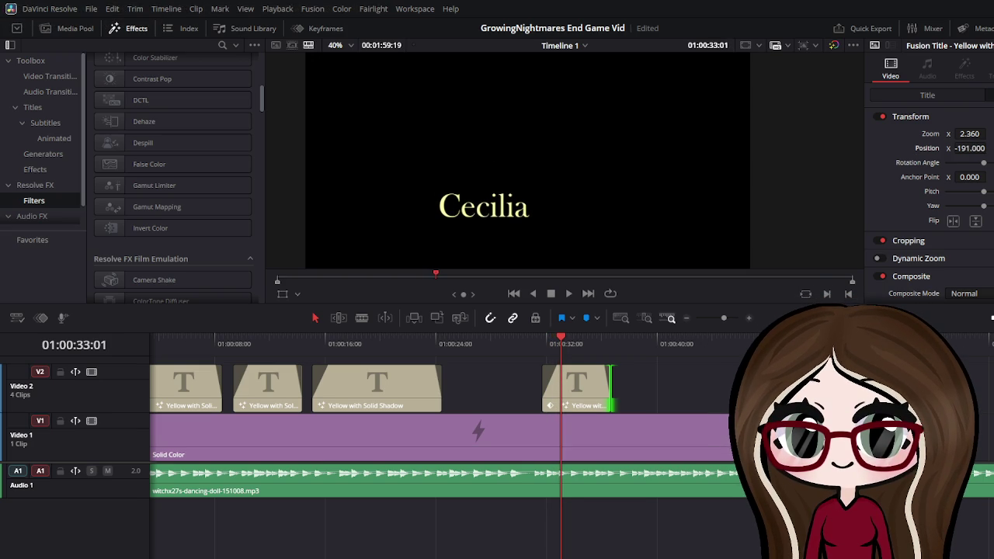
key("Right")
key("Right")
key("Right")
scroll(932, 194, "down", 2)
Lower the name title's opacity for a fade-in, then replay its entrance
key("Right")
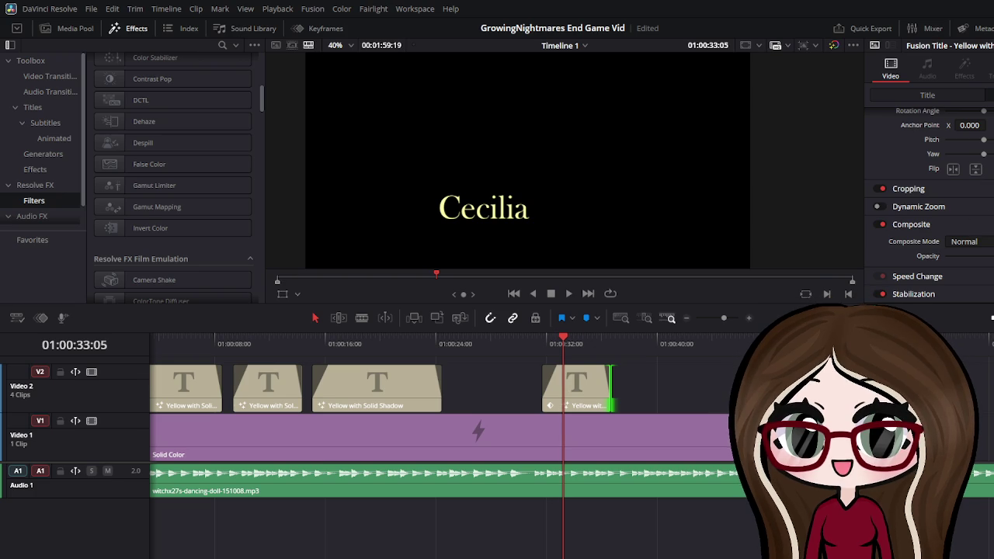
key("Right")
left_click_drag(985, 256, 960, 258)
key("Right")
key("Right")
key("Right")
key("Right")
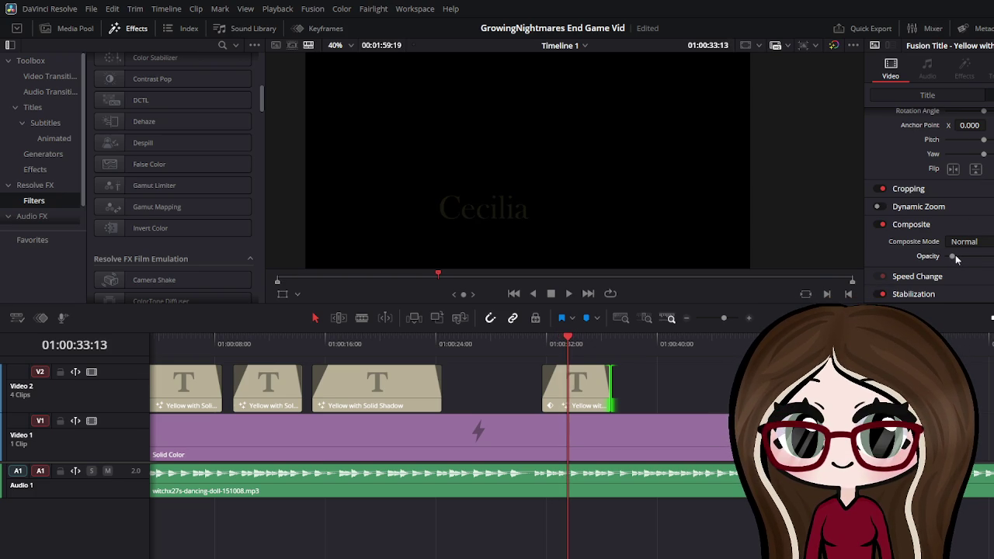
key("Right")
key("Right")
key("Right")
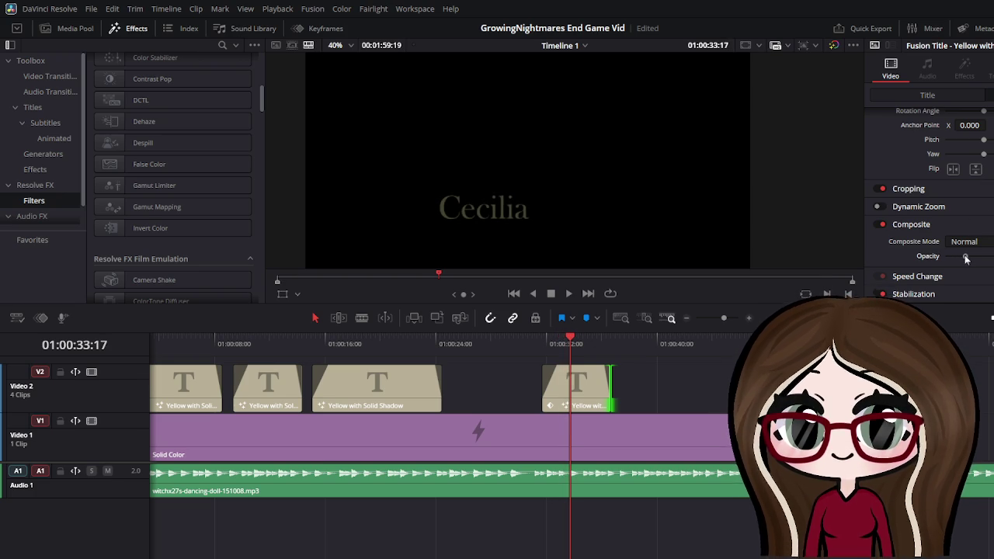
left_click_drag(967, 260, 955, 258)
scroll(985, 188, "up", 3)
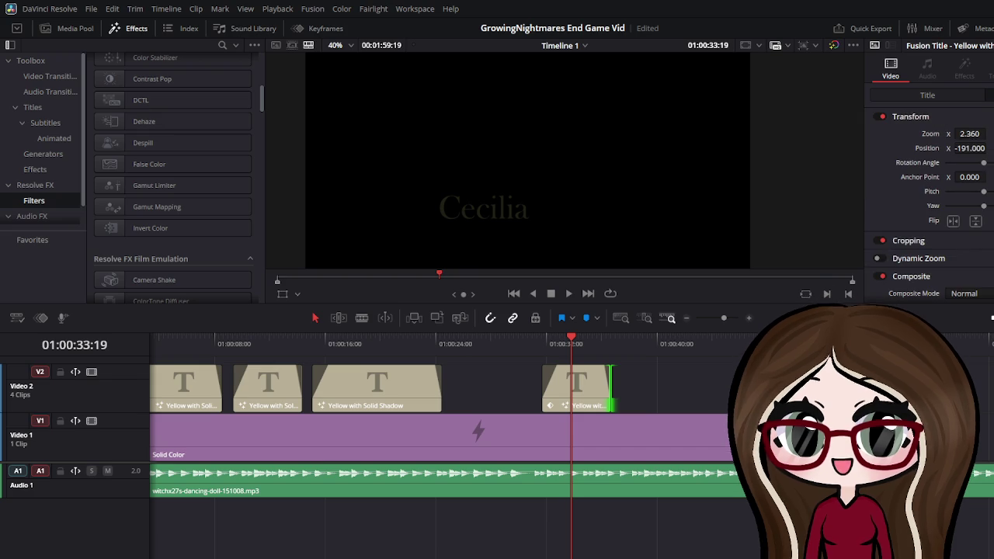
key("Right")
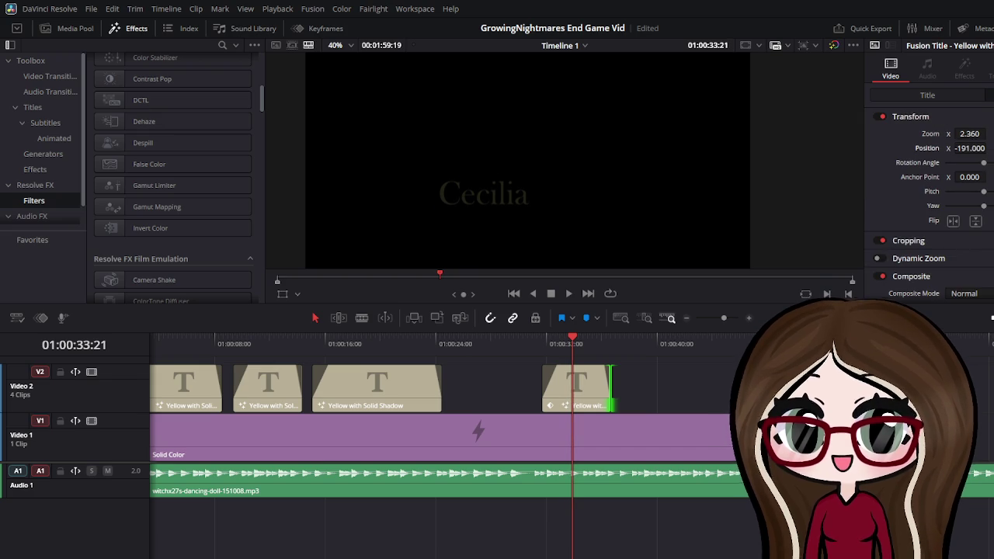
key("Right")
key("Right")
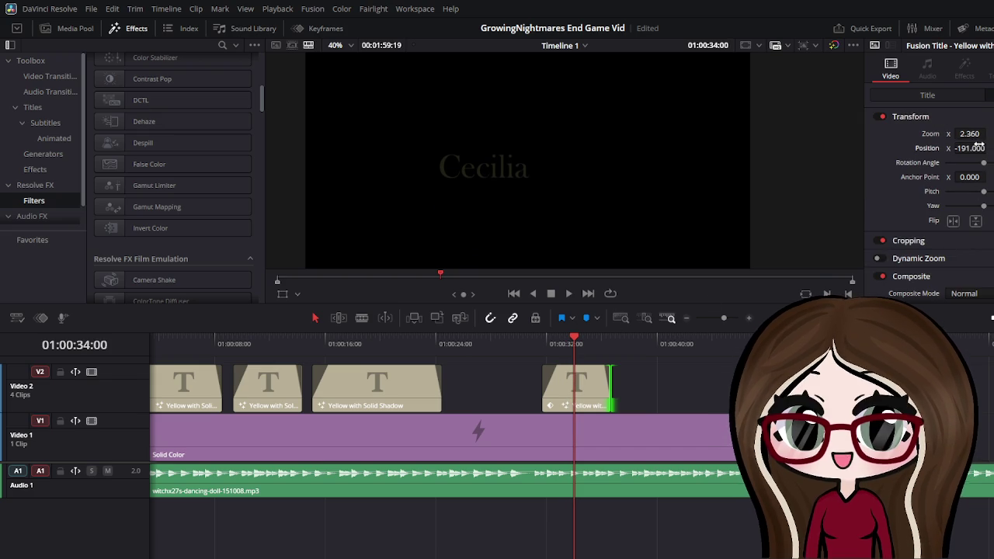
key("Right")
key("Right")
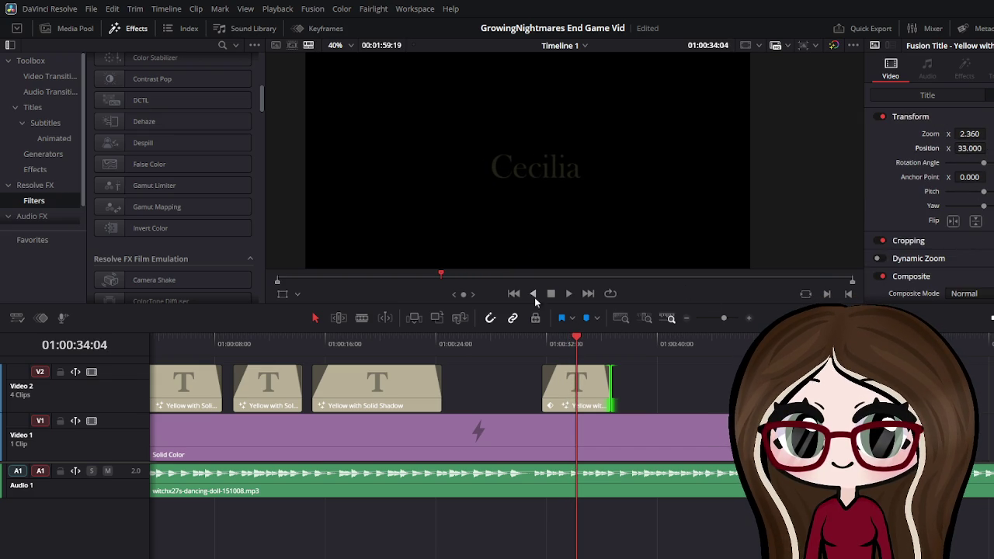
left_click_drag(582, 342, 542, 342)
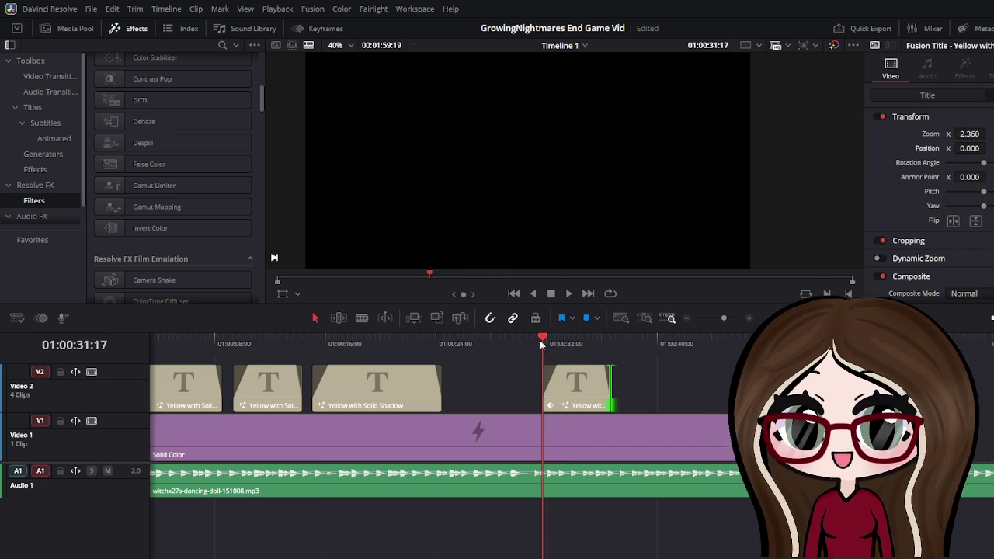
left_click(569, 296)
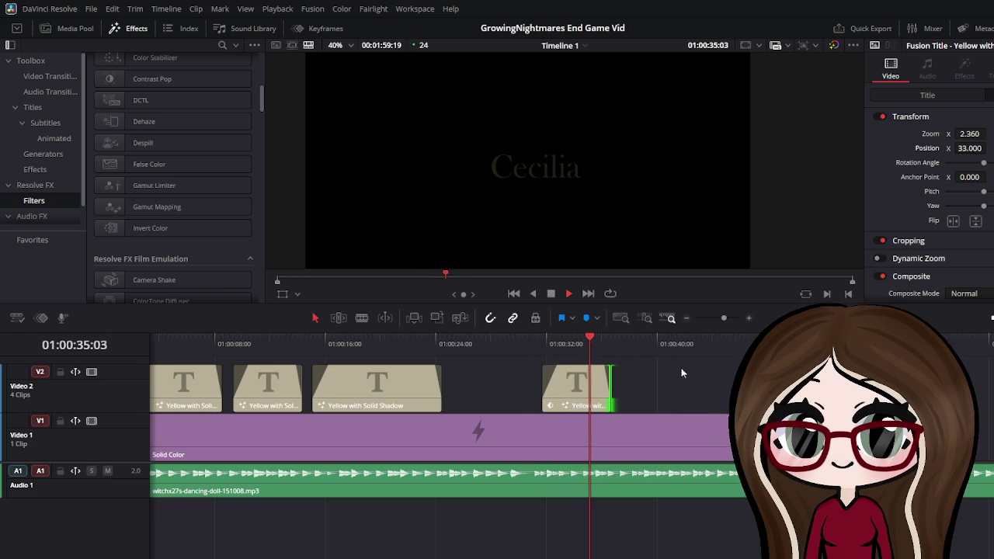
key("space")
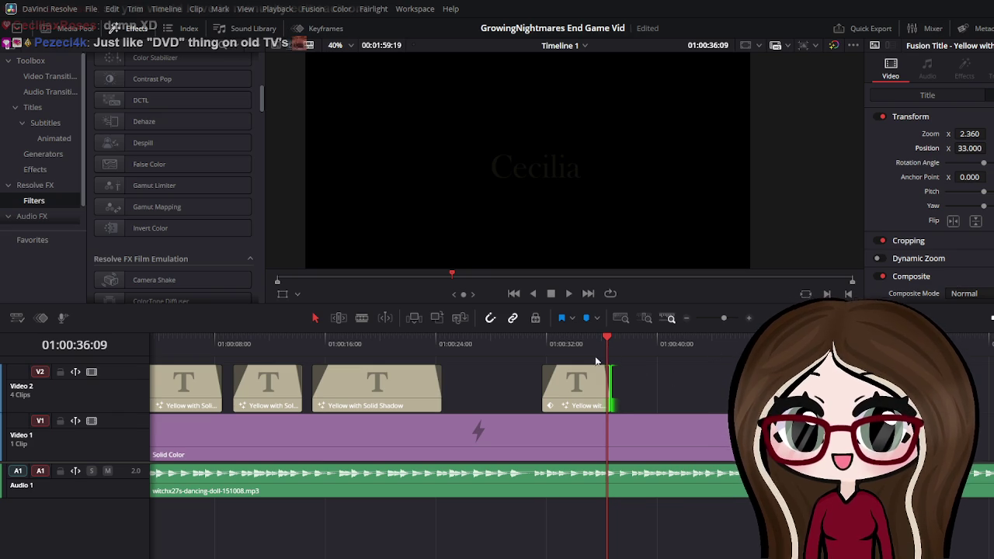
Delete the Cecilia title clip and split the background and music at that point
left_click(582, 380)
key("Delete")
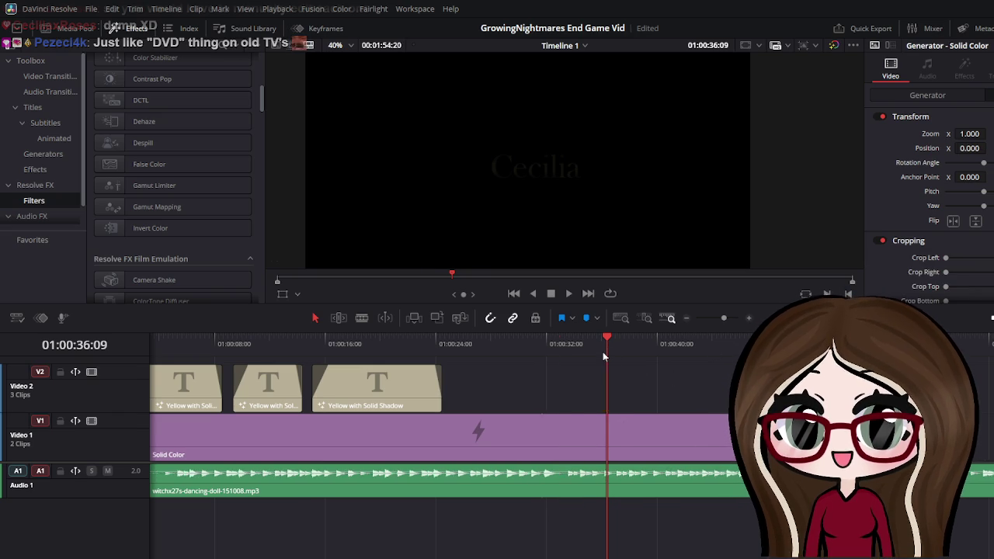
key("Up")
key("ctrl+b")
Paste a copy of the Yellow with Solid Shadow title and change its text to 'Fleeting'
left_click(427, 410)
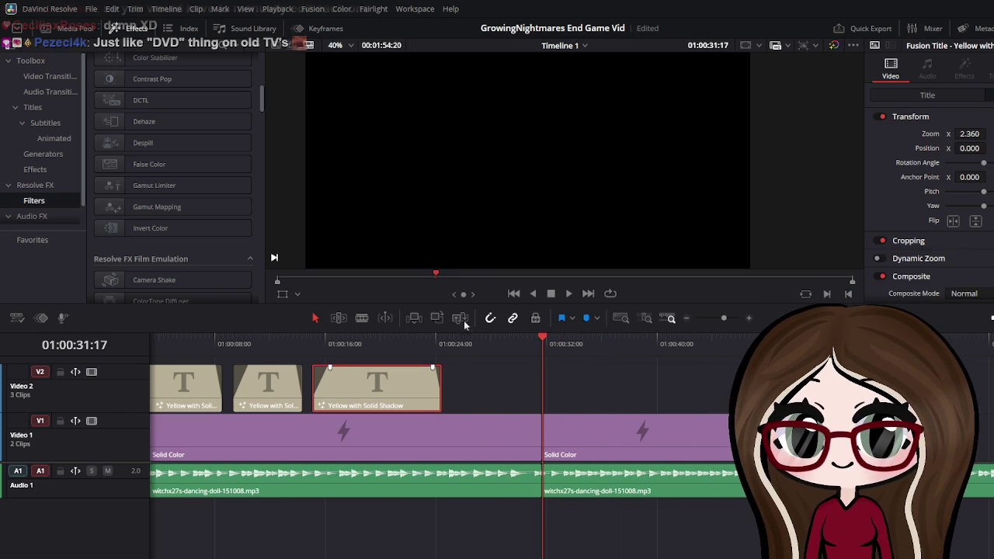
left_click(482, 392)
key("ctrl+v")
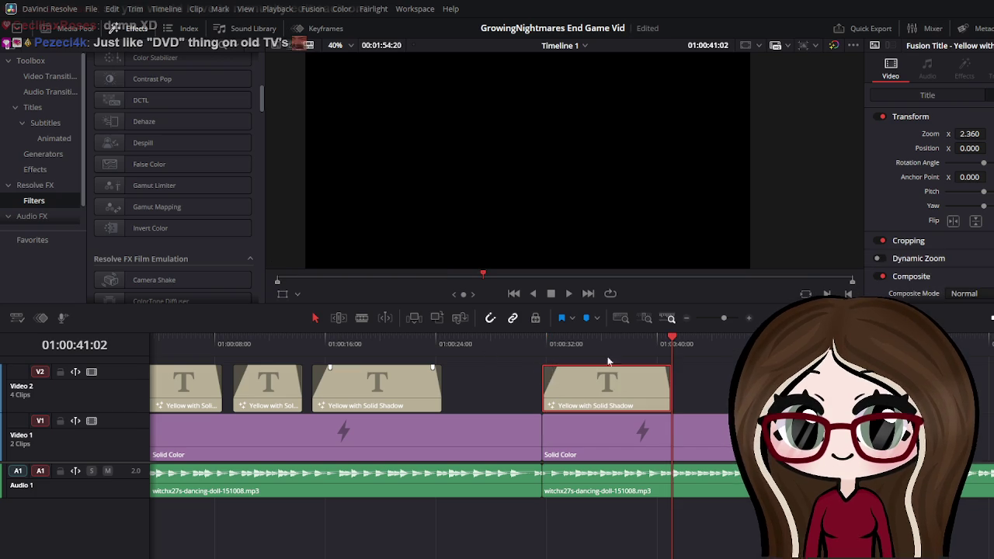
scroll(933, 292, "down", 2)
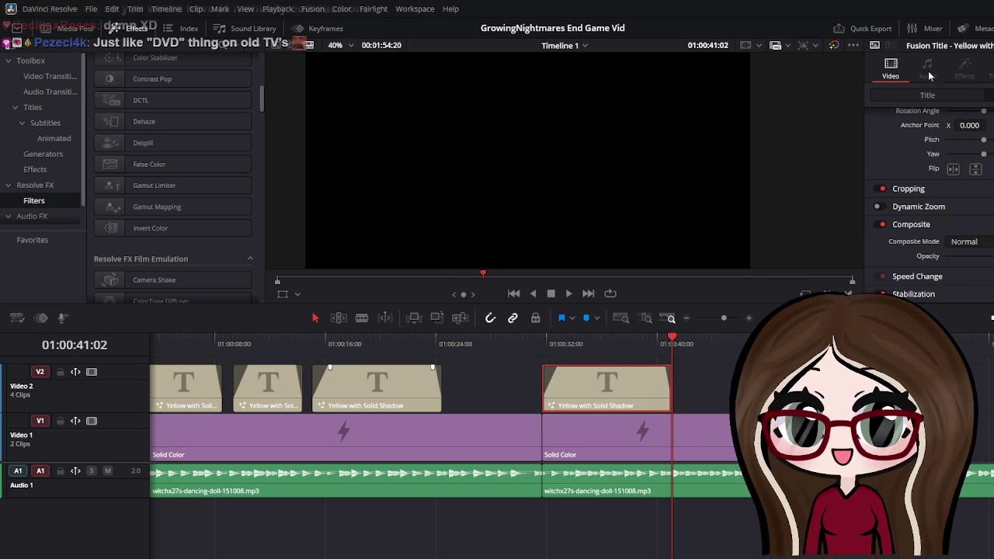
scroll(933, 155, "up", 5)
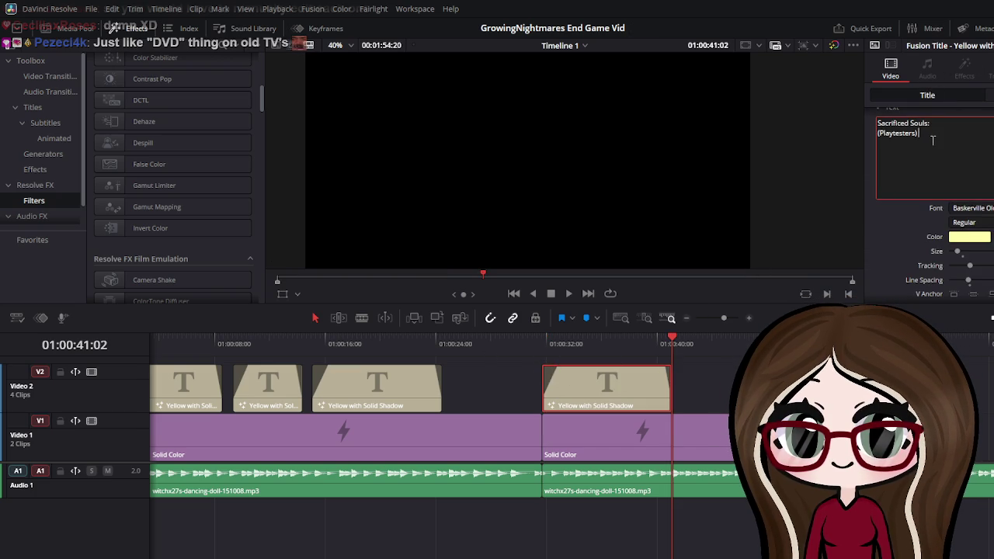
key("ctrl+a")
key("BackSpace")
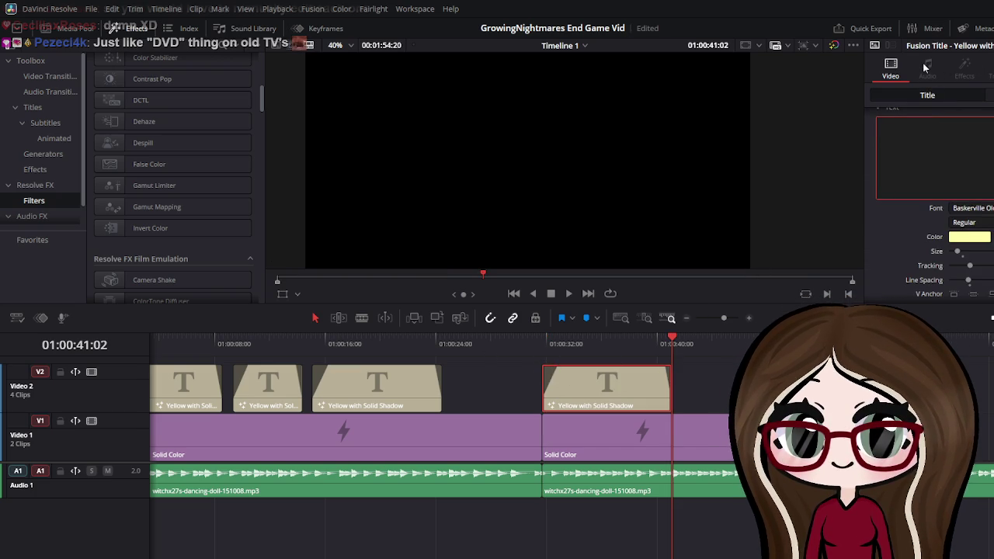
type("Fleeting")
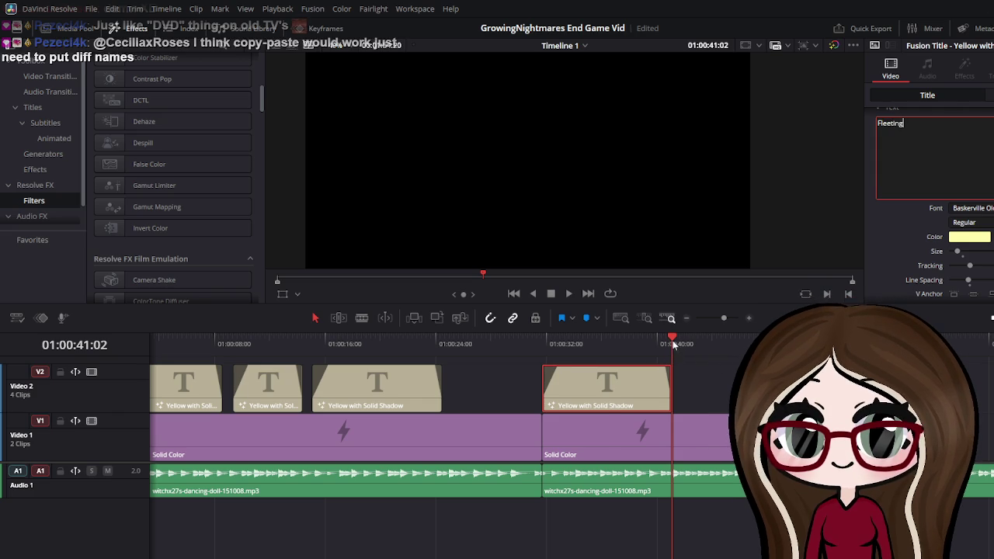
Give the Fleeting title a roughly one-second fade-in and a short fade-out
left_click_drag(672, 343, 608, 343)
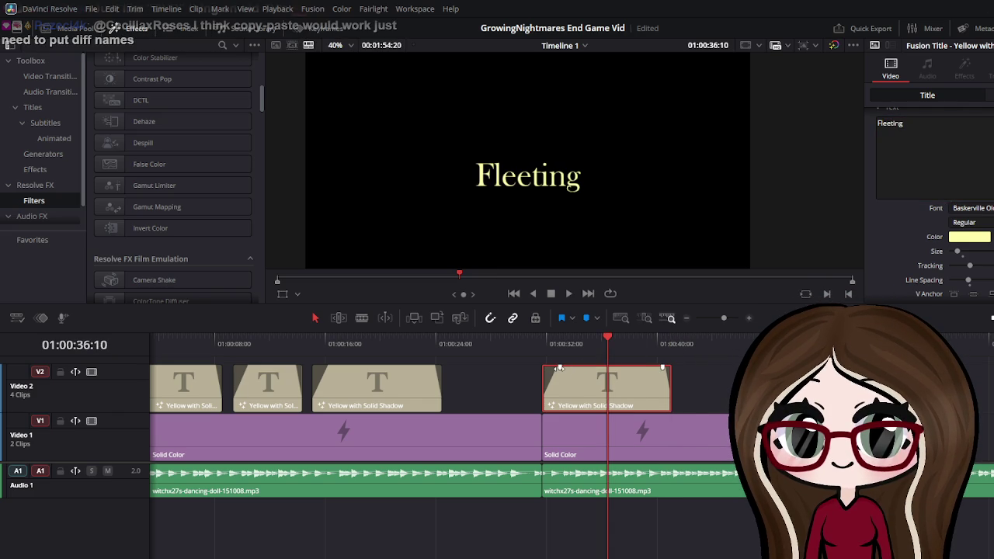
left_click_drag(559, 368, 543, 368)
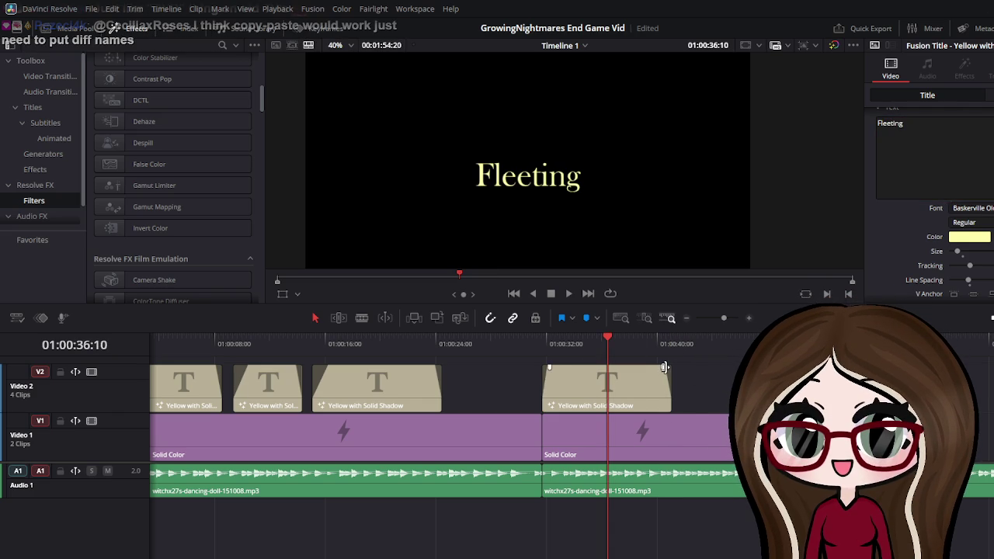
left_click_drag(664, 366, 666, 367)
Blade the Fleeting title clip where its fade-in finishes and it becomes fully visible
left_click(627, 393)
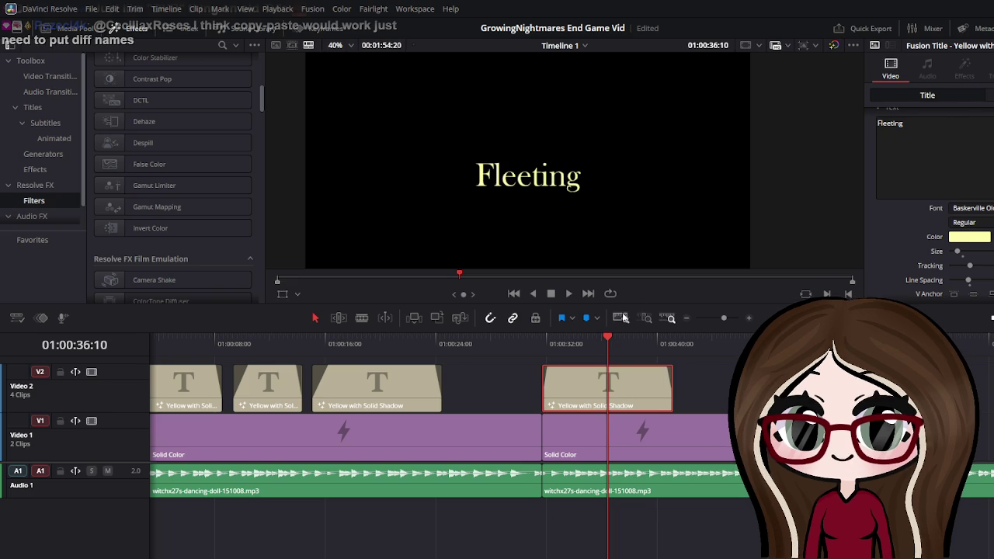
left_click_drag(613, 341, 542, 357)
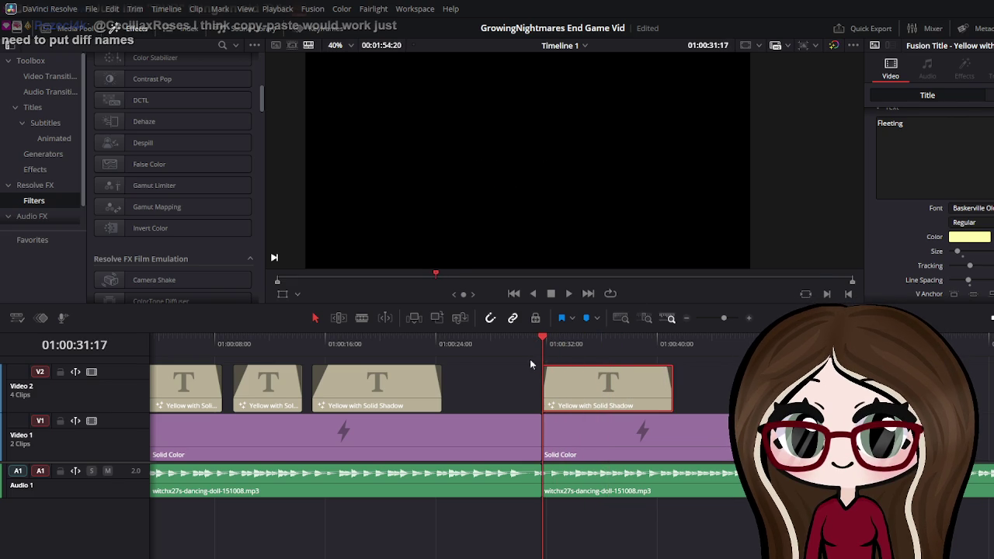
left_click(568, 295)
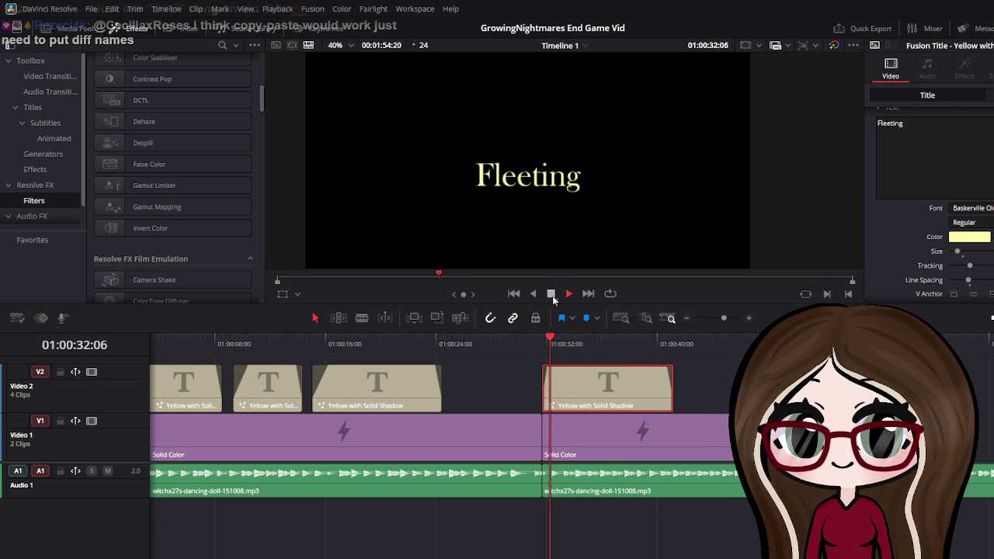
left_click(569, 294)
key("b")
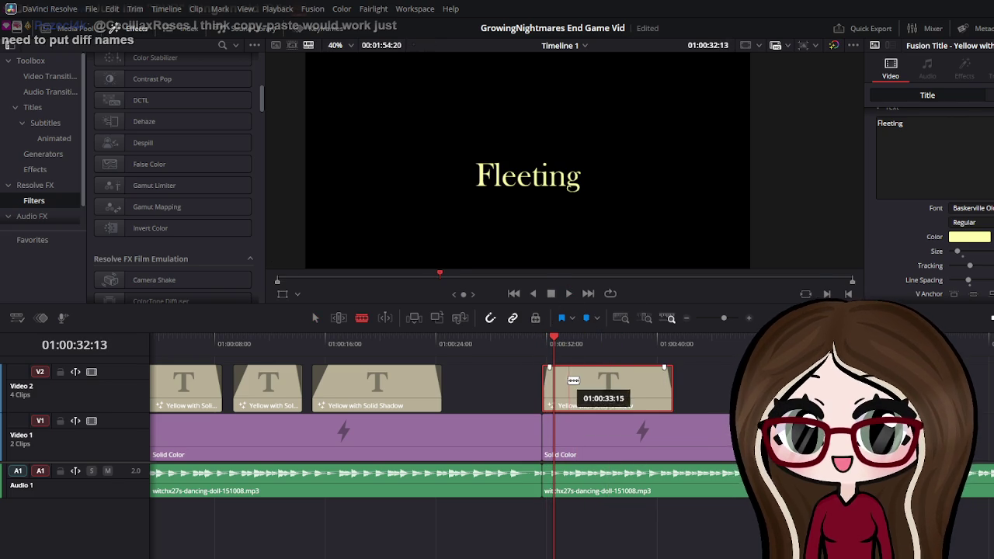
left_click(562, 382)
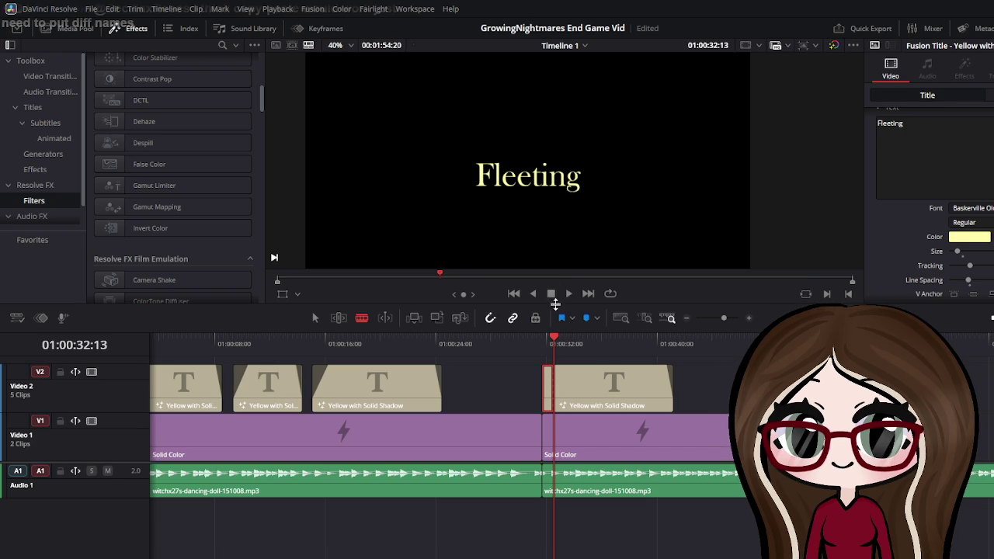
left_click(542, 342)
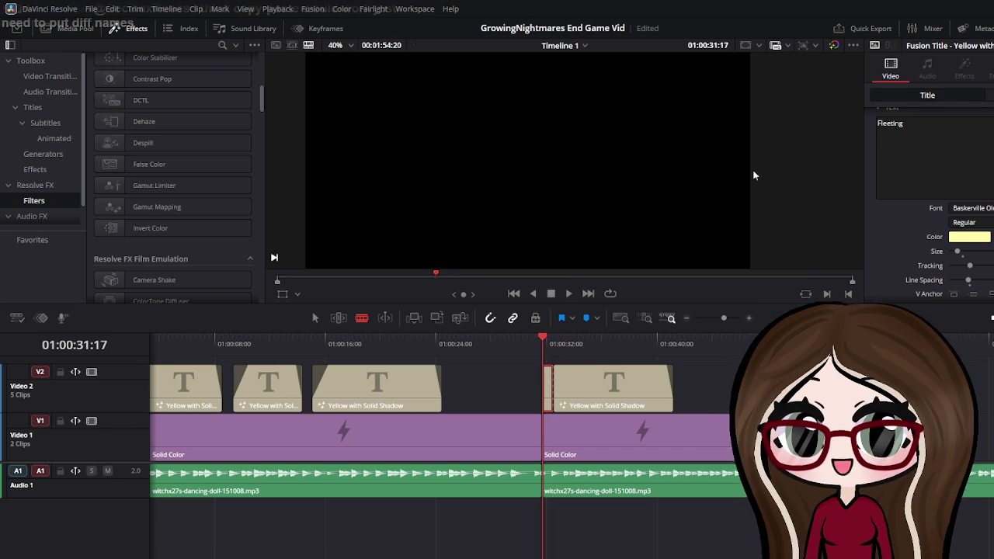
key("Right")
key("Right")
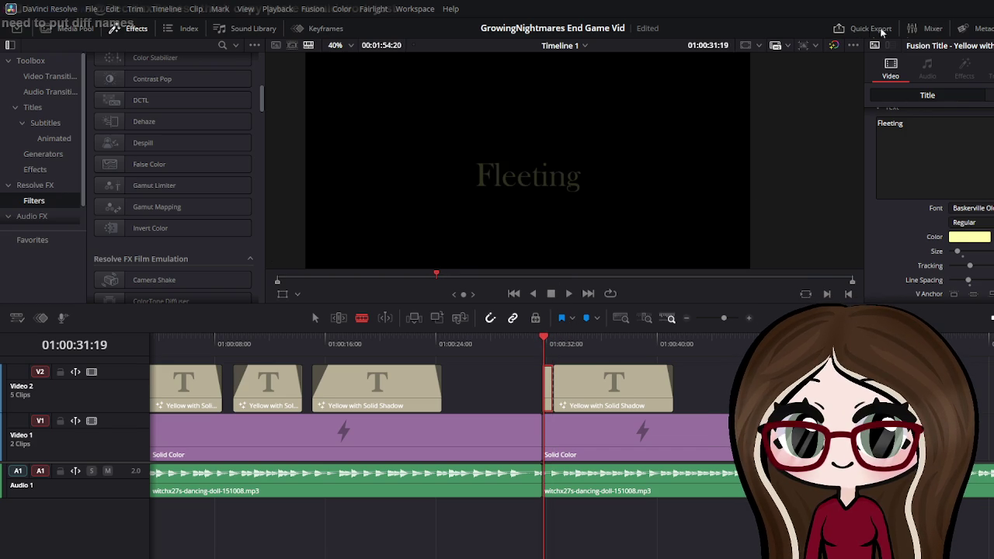
Shift the Fleeting title toward the left of the frame, to Position X -408
scroll(956, 155, "down", 10)
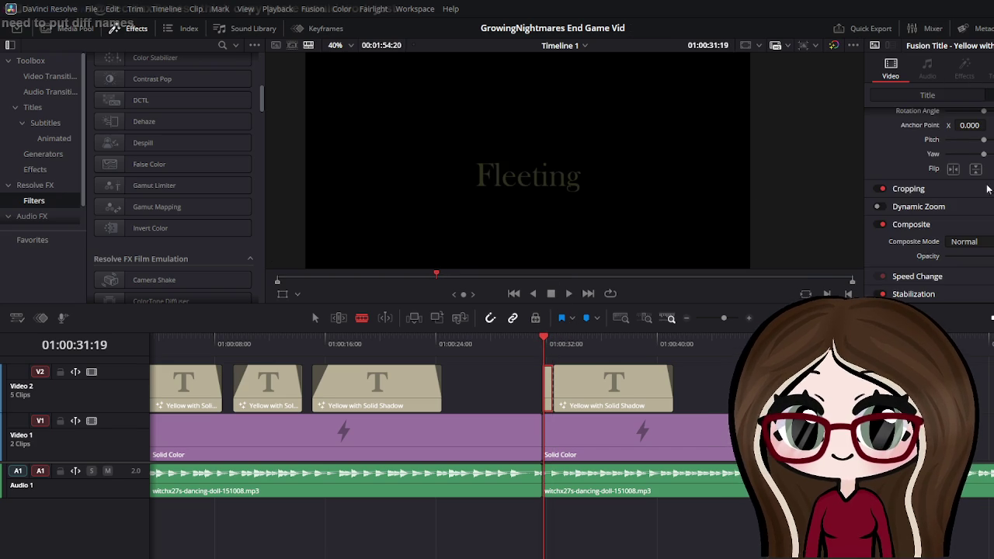
scroll(932, 171, "up", 2)
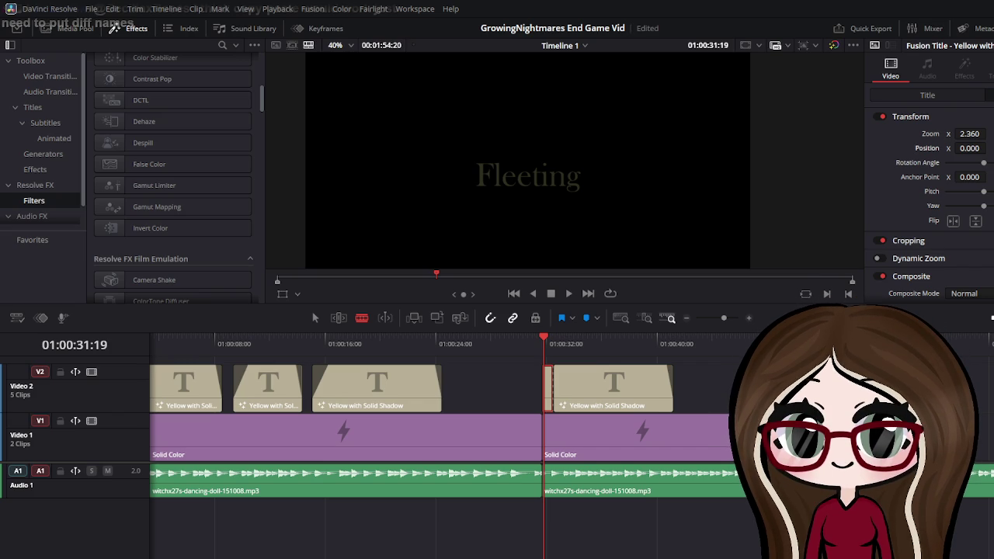
scroll(932, 202, "down", 2)
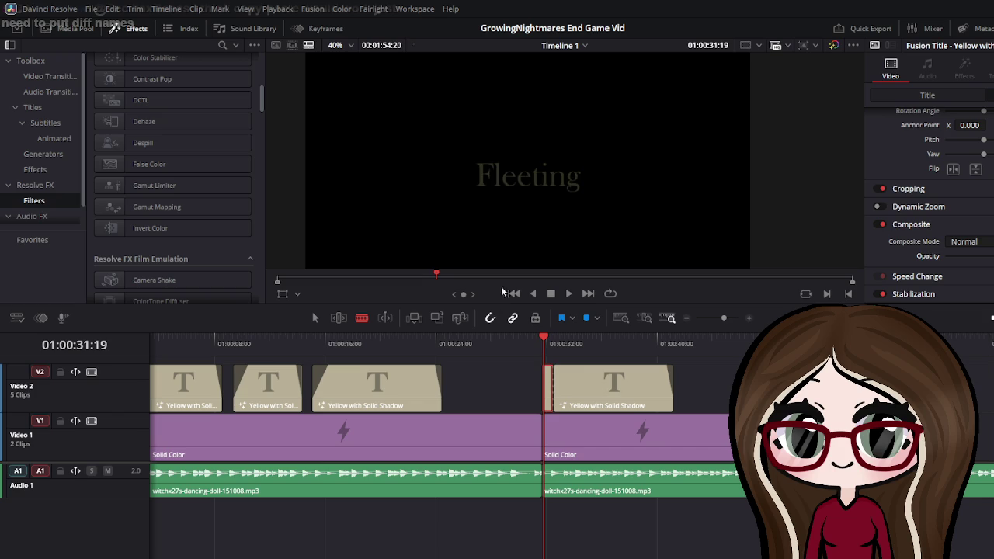
left_click(552, 340)
left_click(551, 342)
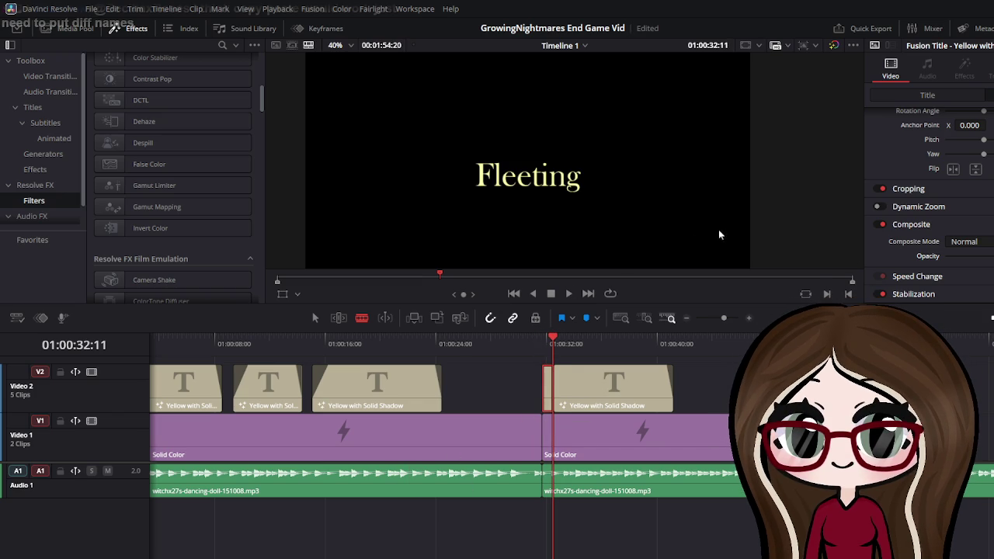
scroll(723, 202, "up", 1)
scroll(973, 173, "up", 3)
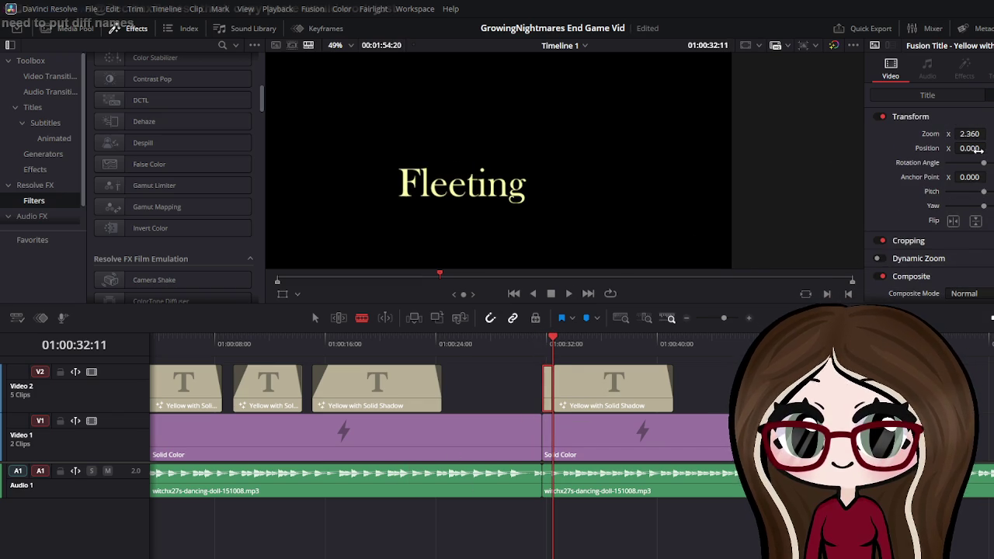
left_click_drag(970, 148, 936, 148)
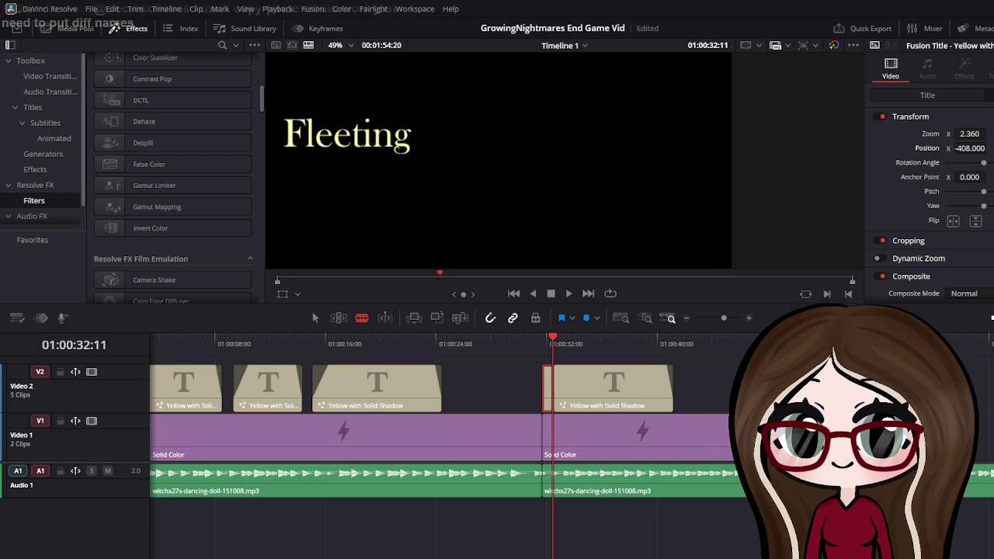
Lower the Fleeting title's opacity and save the project
scroll(929, 205, "down", 2)
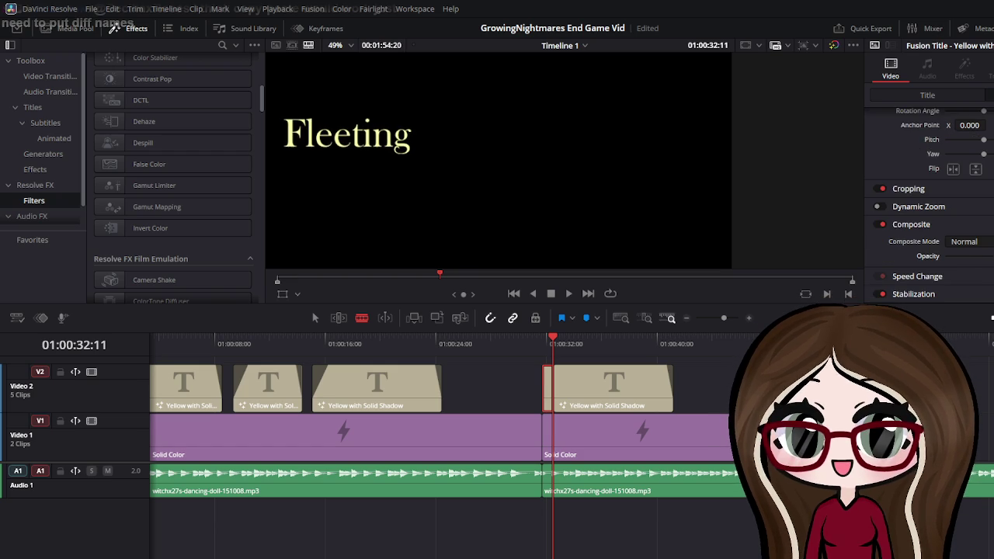
left_click_drag(992, 256, 983, 258)
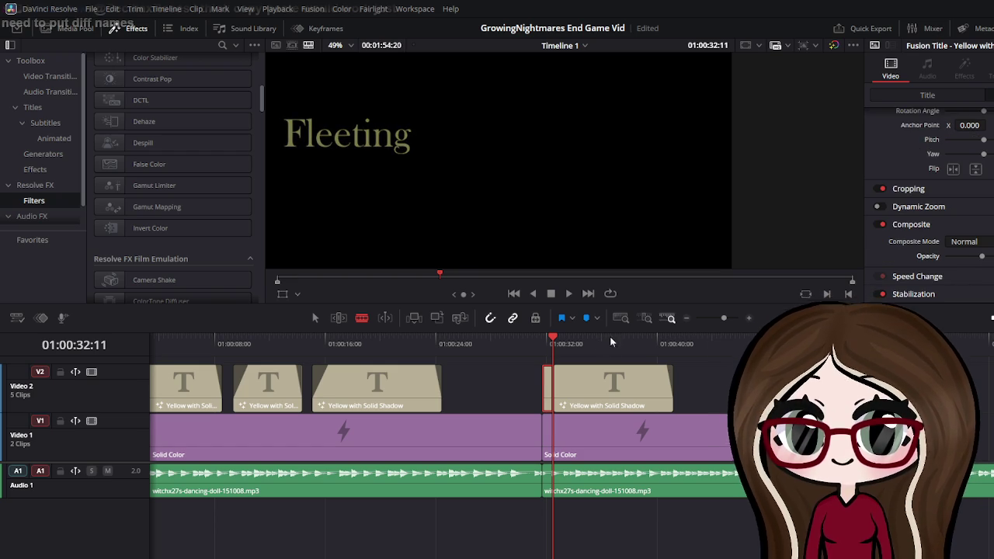
key("ctrl+s")
left_click_drag(558, 342, 545, 342)
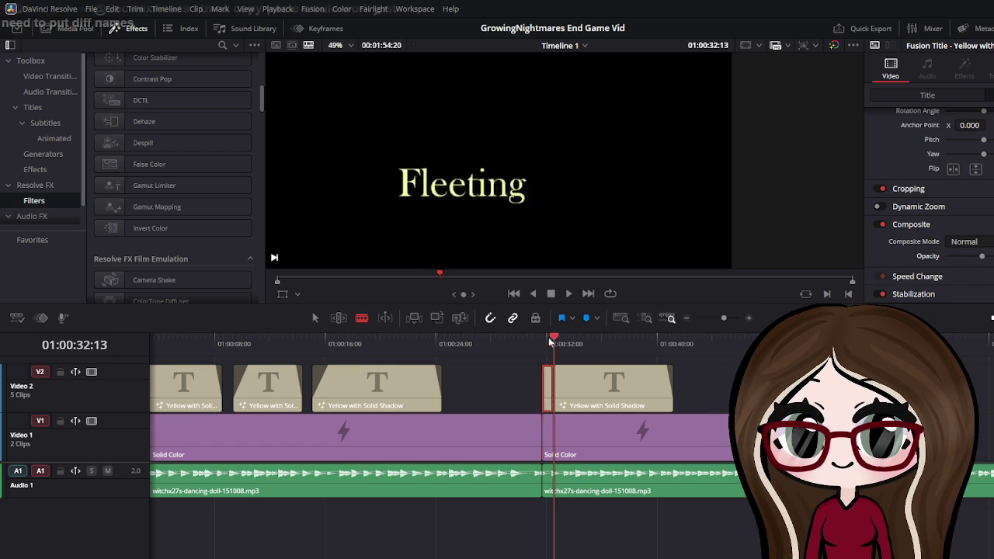
Rework the Fleeting title's fade-in length and lower its opacity
left_click(566, 294)
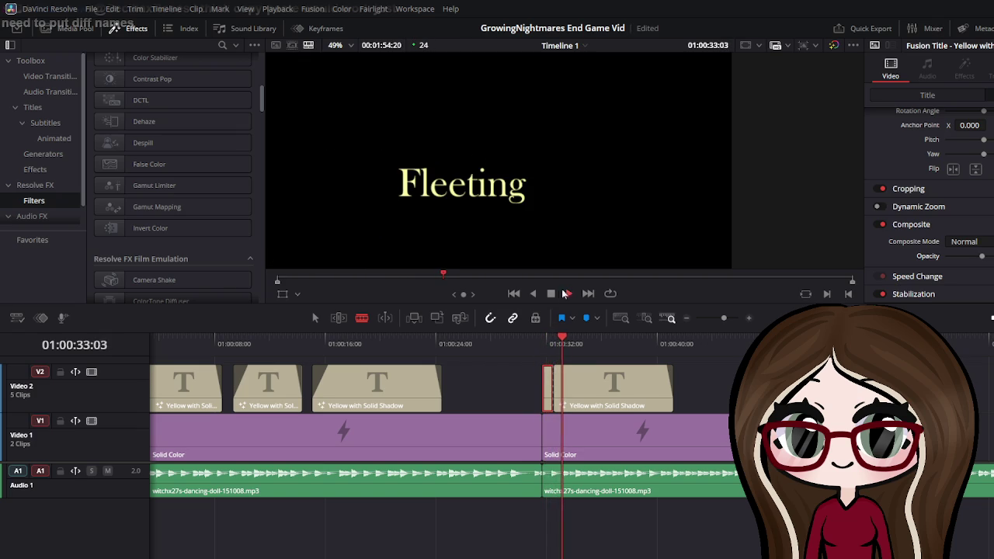
left_click(553, 294)
left_click_drag(586, 357, 588, 364)
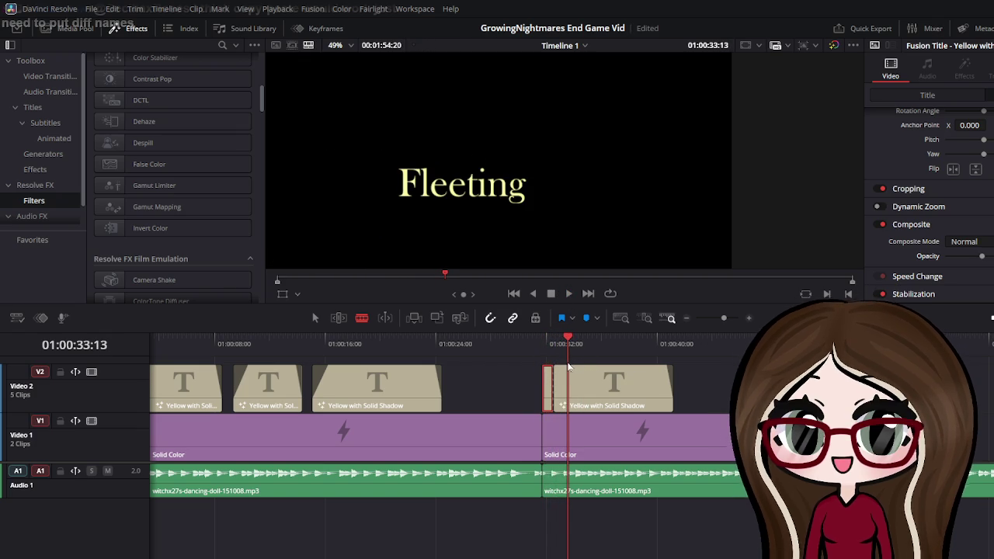
mouse_move(570, 369)
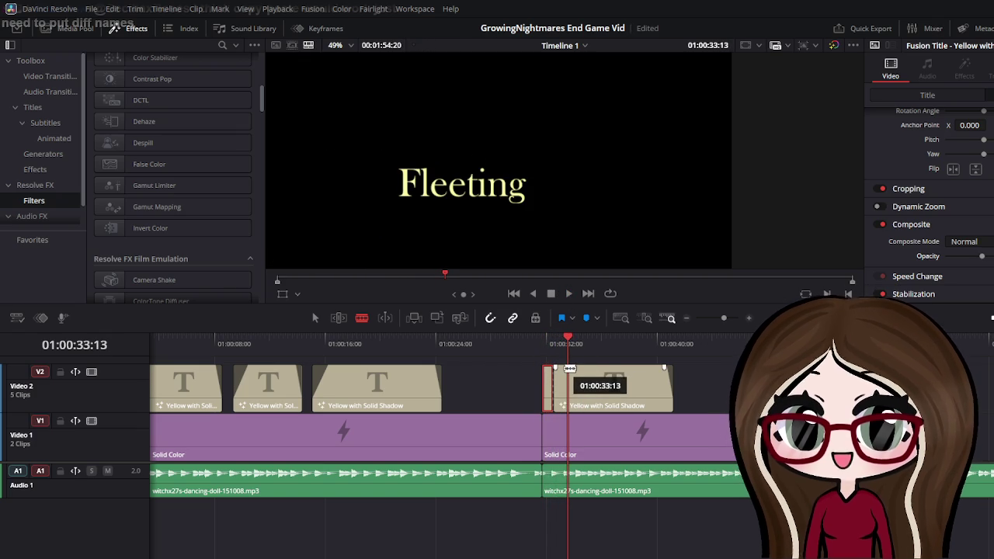
left_click_drag(570, 369, 558, 390)
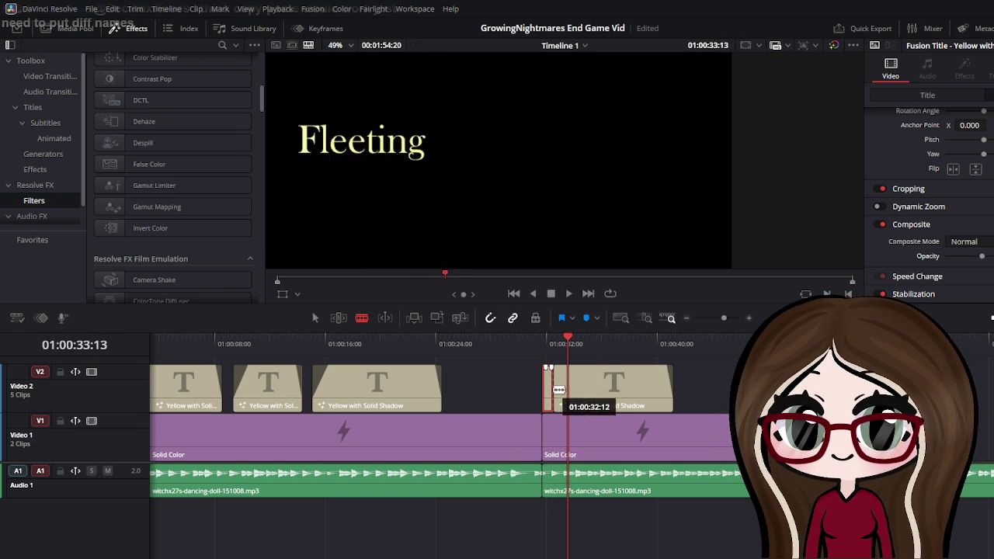
mouse_move(559, 390)
left_mouse_down()
mouse_move(552, 395)
mouse_move(556, 334)
left_mouse_up()
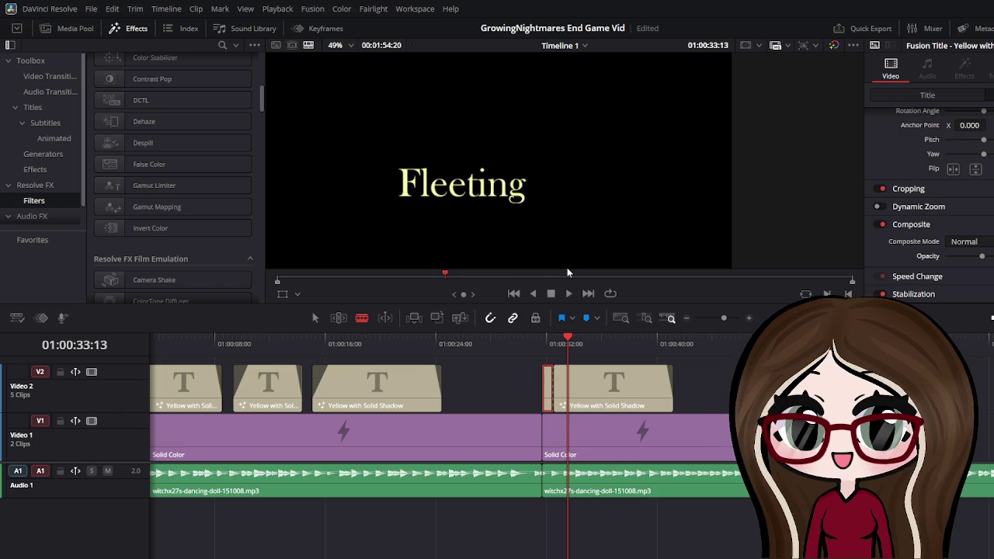
mouse_move(556, 367)
left_mouse_down()
mouse_move(593, 367)
mouse_move(536, 344)
left_mouse_up()
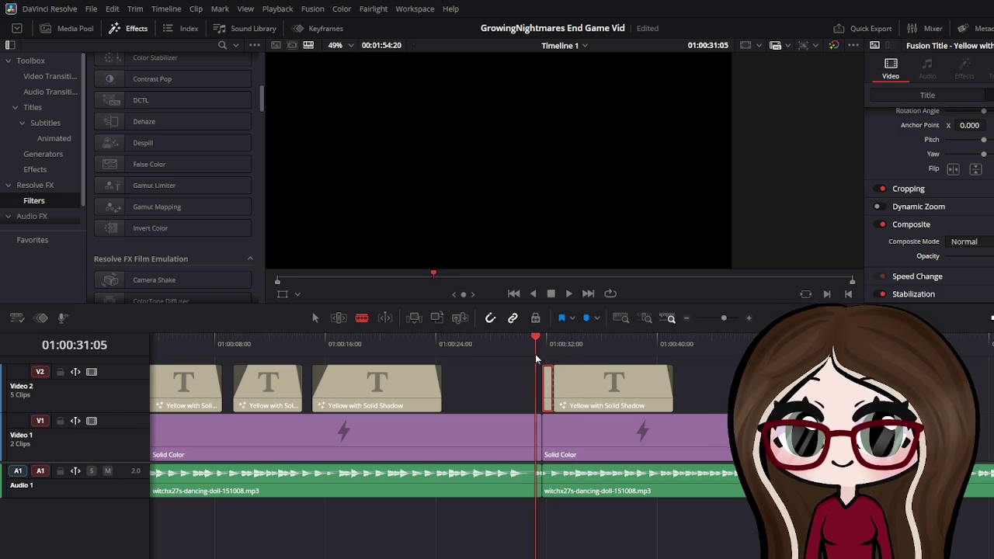
left_click(568, 295)
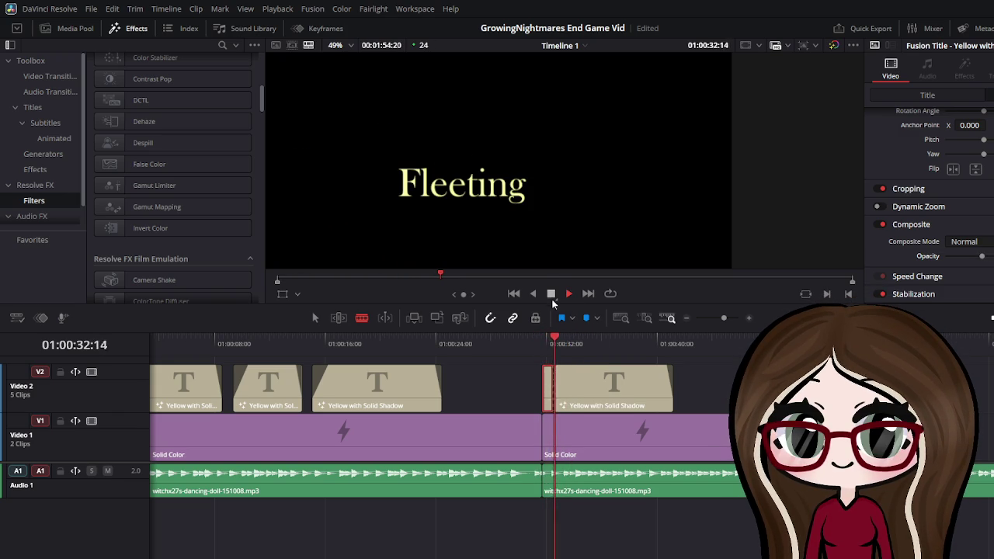
left_click(554, 343)
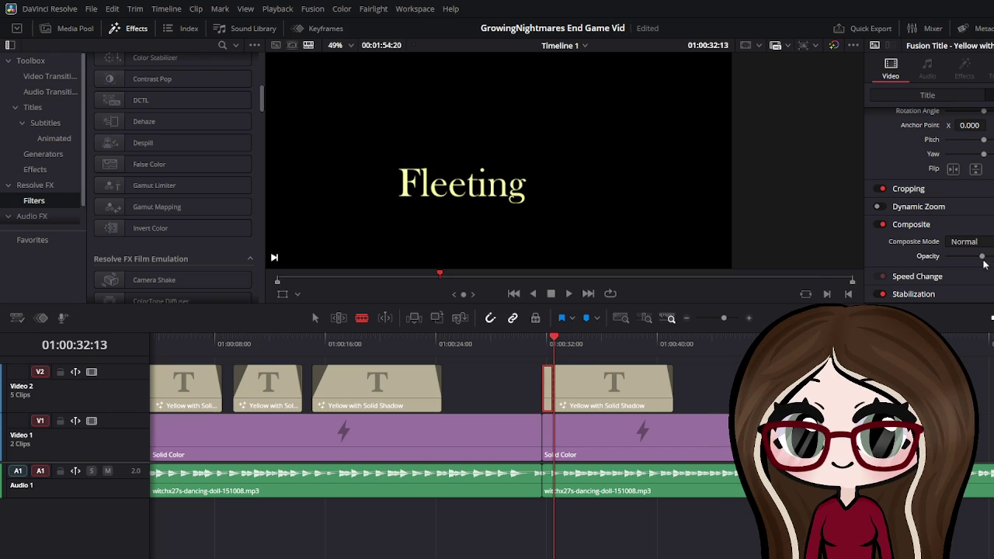
left_click_drag(984, 255, 928, 277)
Cut the Fleeting title clip again just after its start, around 01:00:32:13
left_click_drag(553, 339, 544, 339)
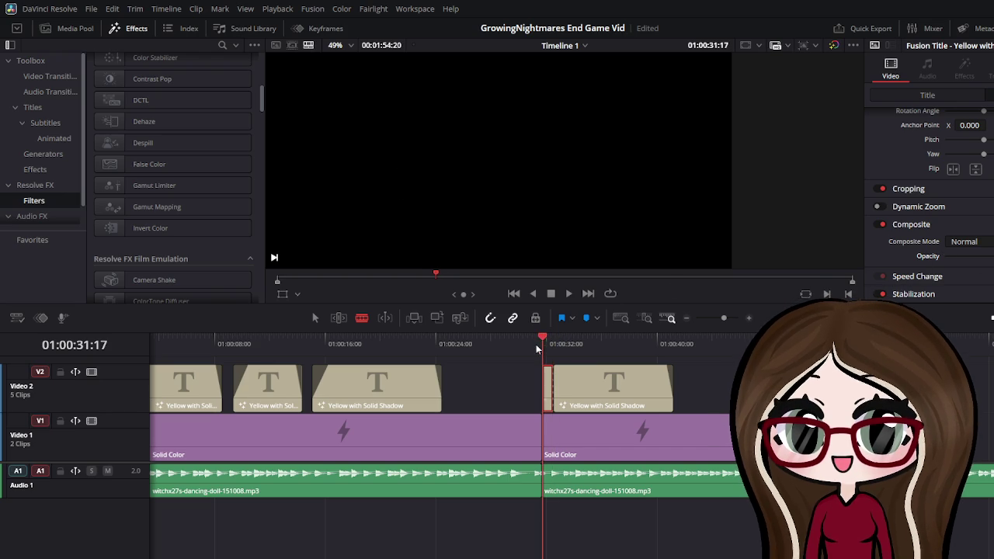
left_click(566, 294)
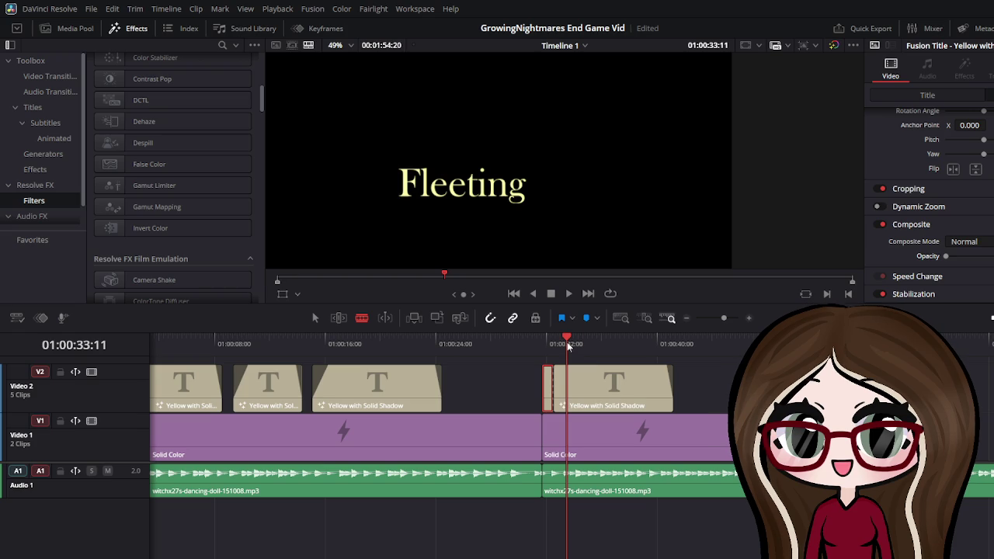
left_click_drag(566, 343, 557, 345)
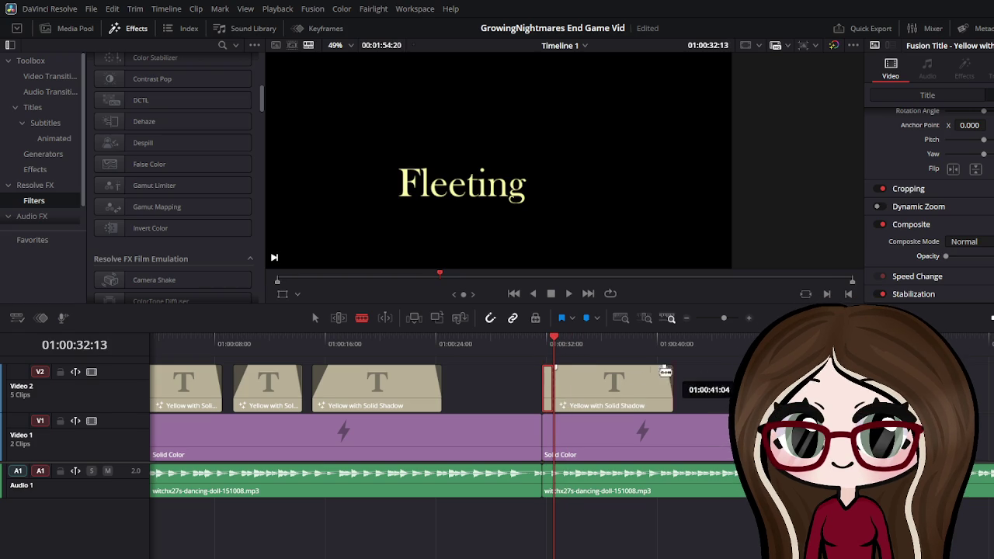
left_click(598, 386)
left_click_drag(599, 388, 574, 392)
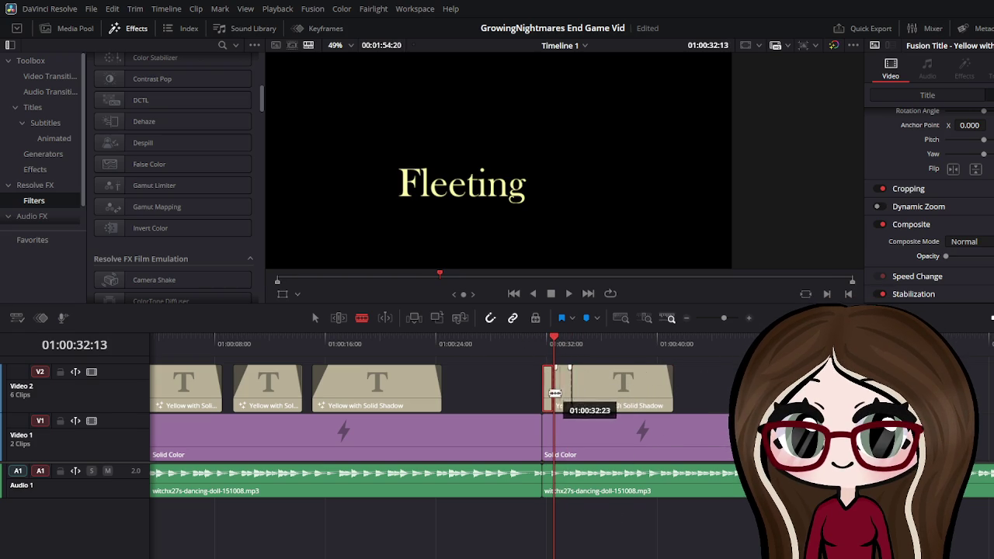
Set the short opening Fleeting piece's Composite Opacity to 0 and save the project
left_click(315, 318)
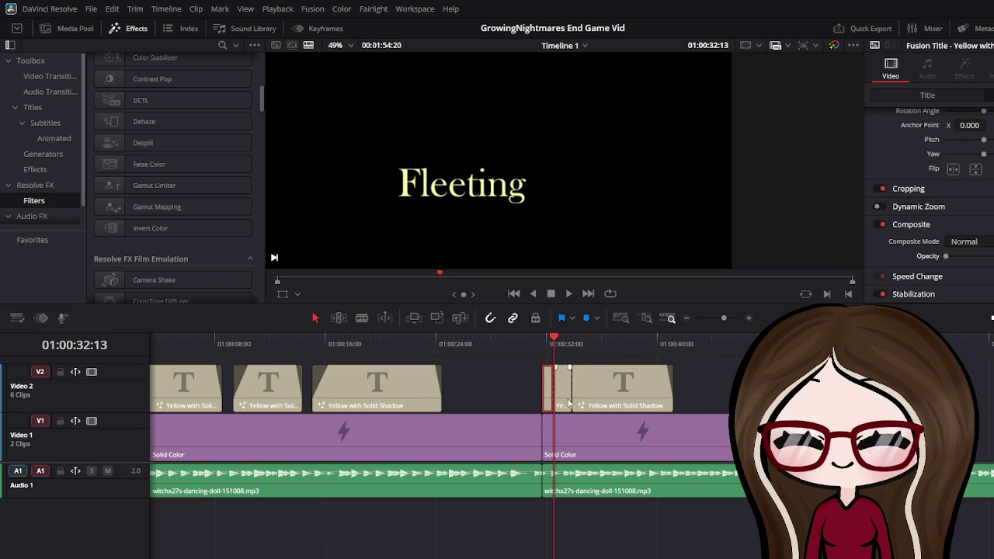
left_click(563, 392)
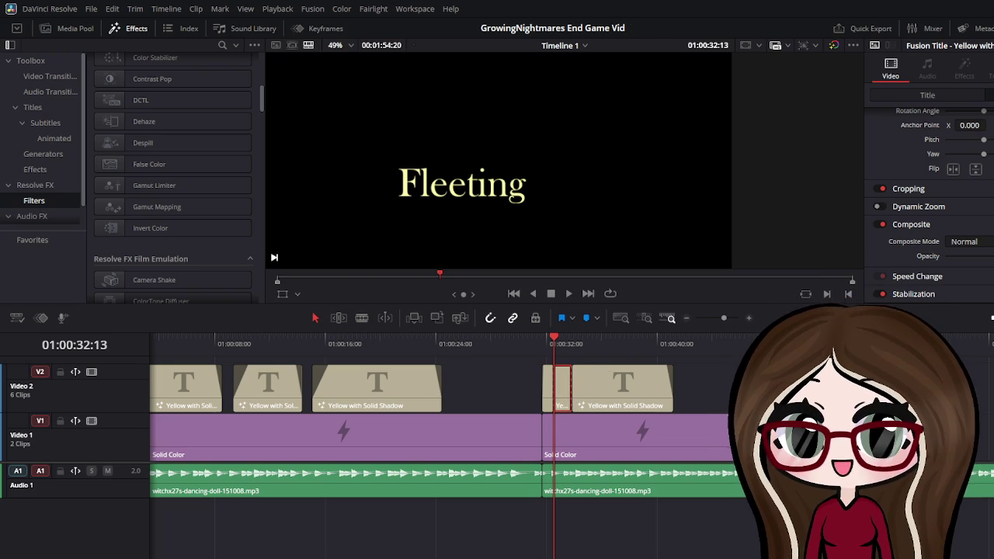
left_click_drag(987, 256, 946, 257)
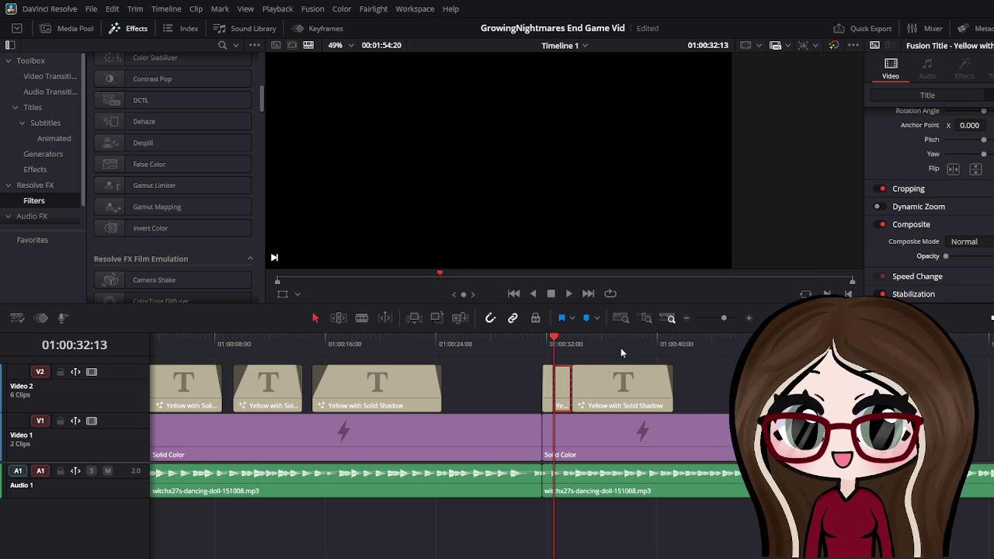
scroll(928, 194, "up", 2)
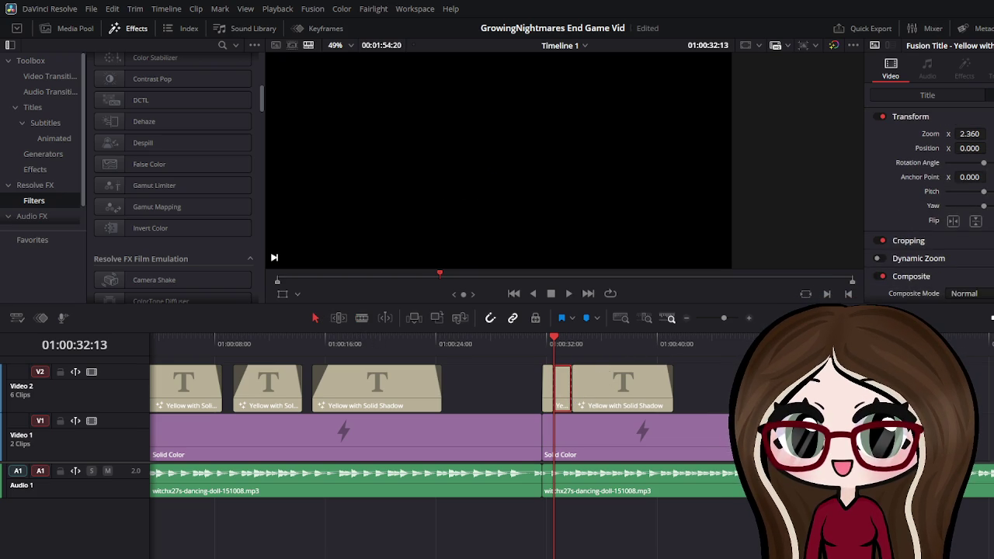
key("ctrl+s")
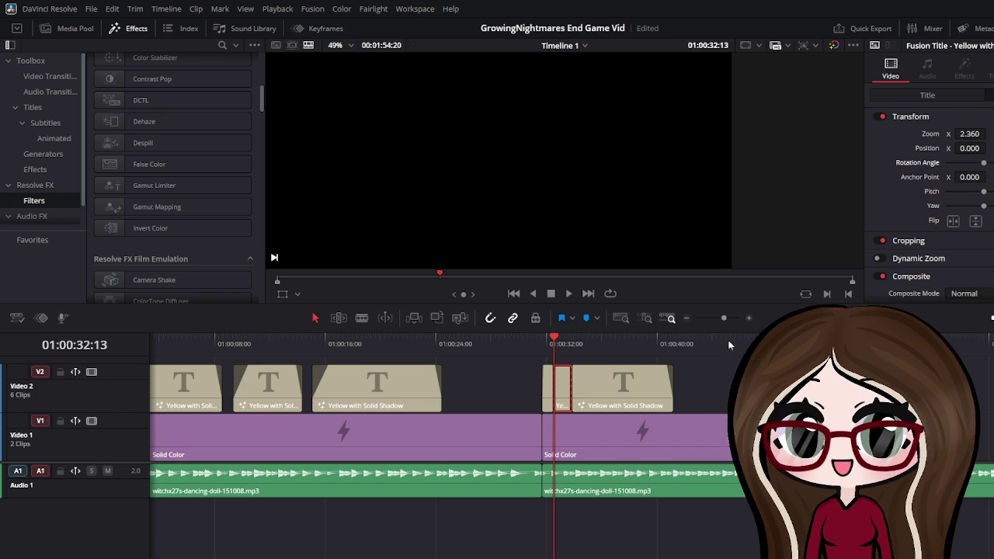
key("ctrl+s")
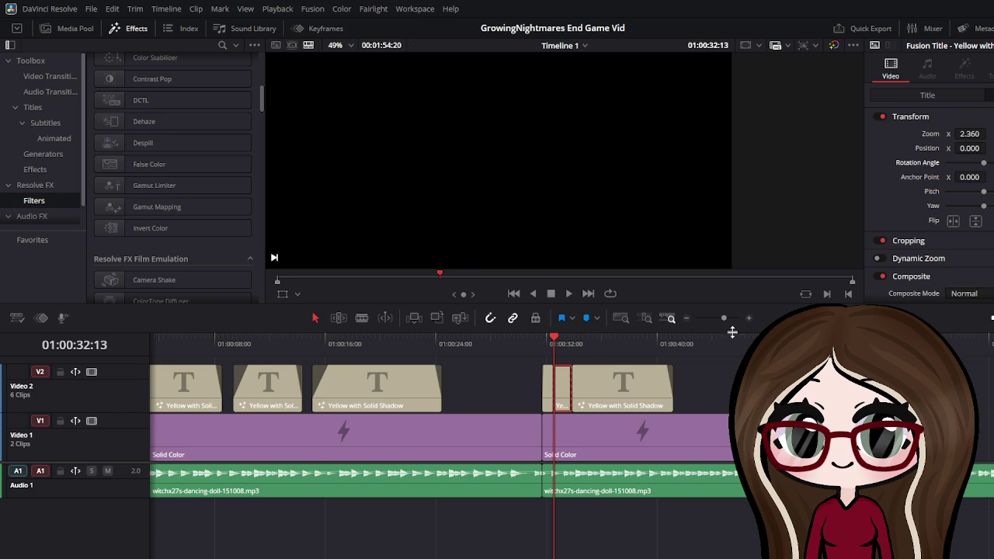
Set the opening piece's Position X to 137 and play back the fade-and-slide entrance
left_click_drag(553, 345, 573, 337)
scroll(965, 247, "down", 2)
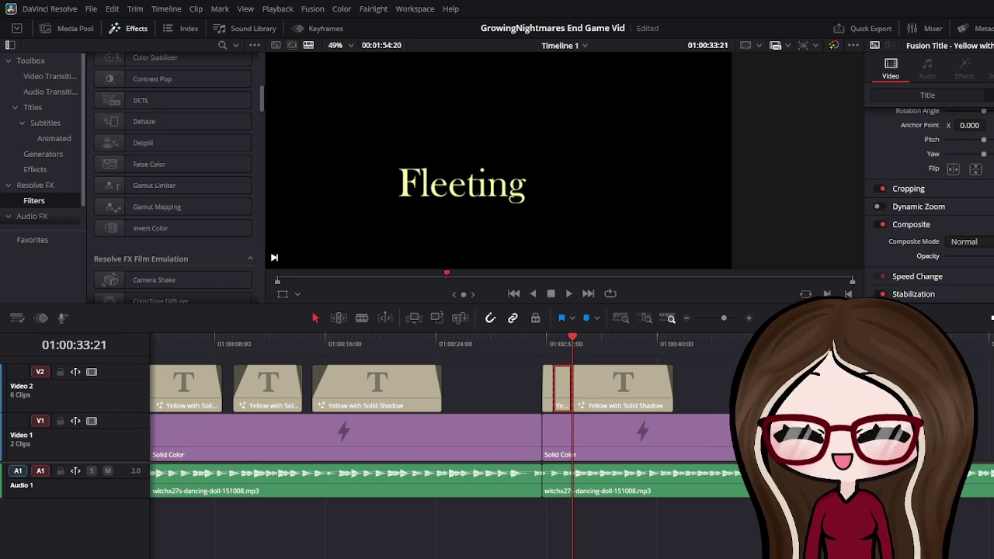
scroll(977, 162, "up", 2)
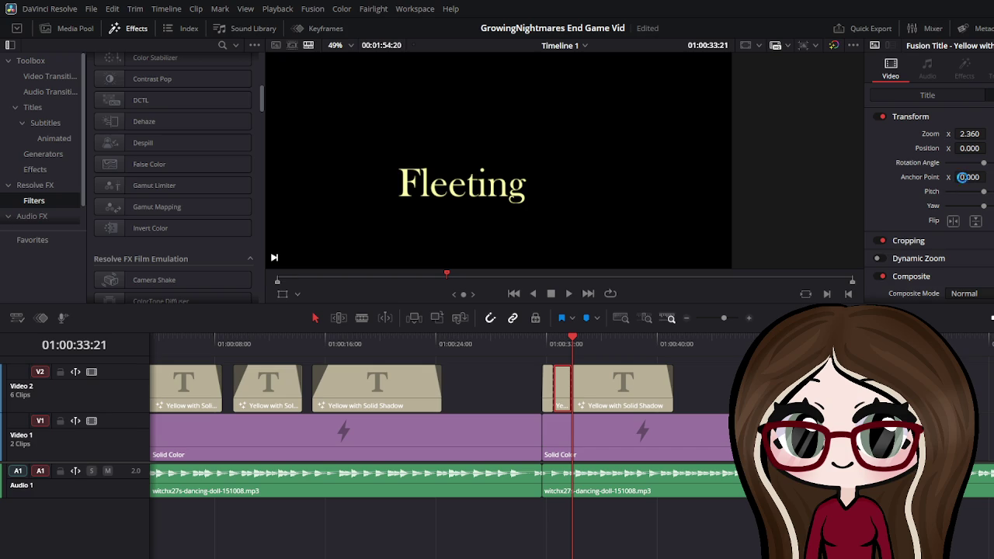
left_click_drag(969, 148, 993, 148)
left_click(969, 148)
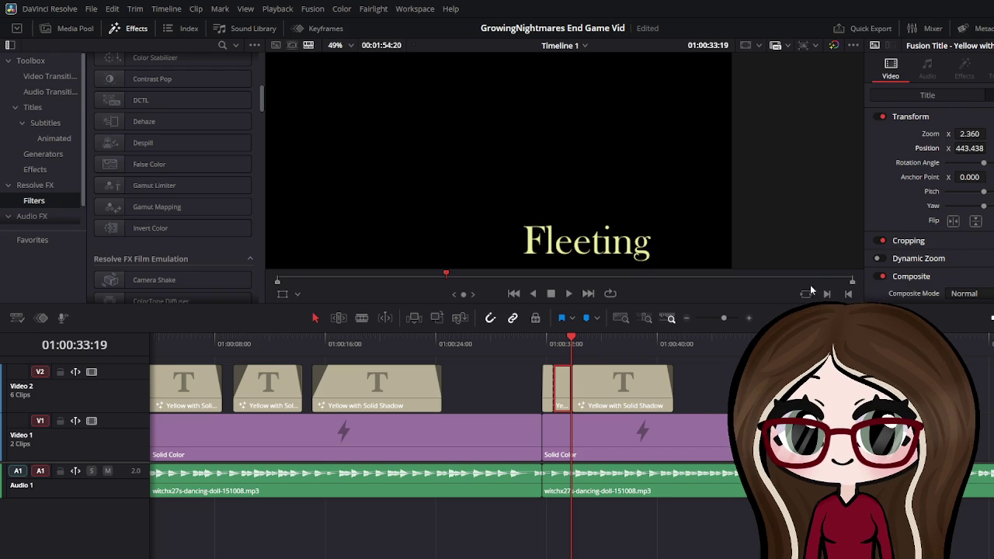
left_click_drag(571, 342, 542, 348)
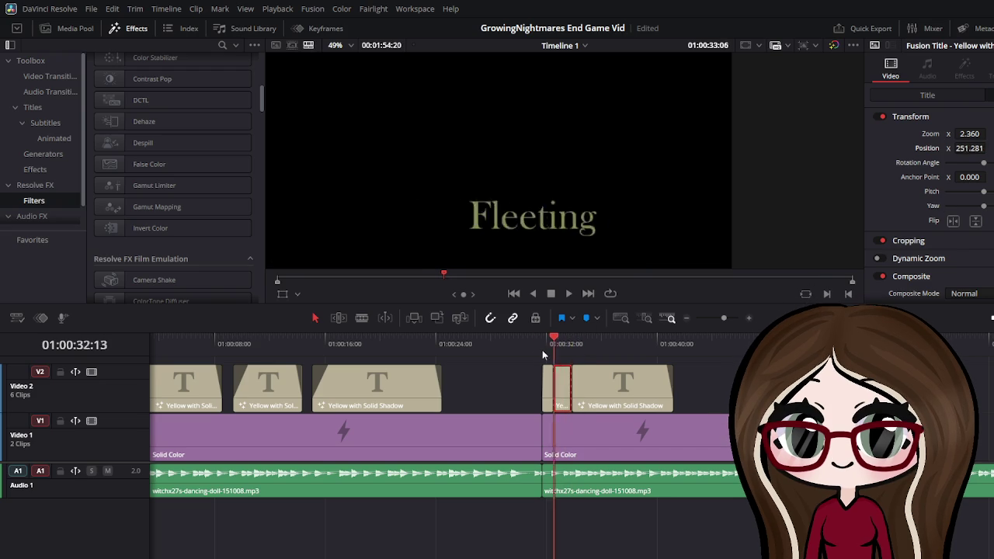
left_click(569, 293)
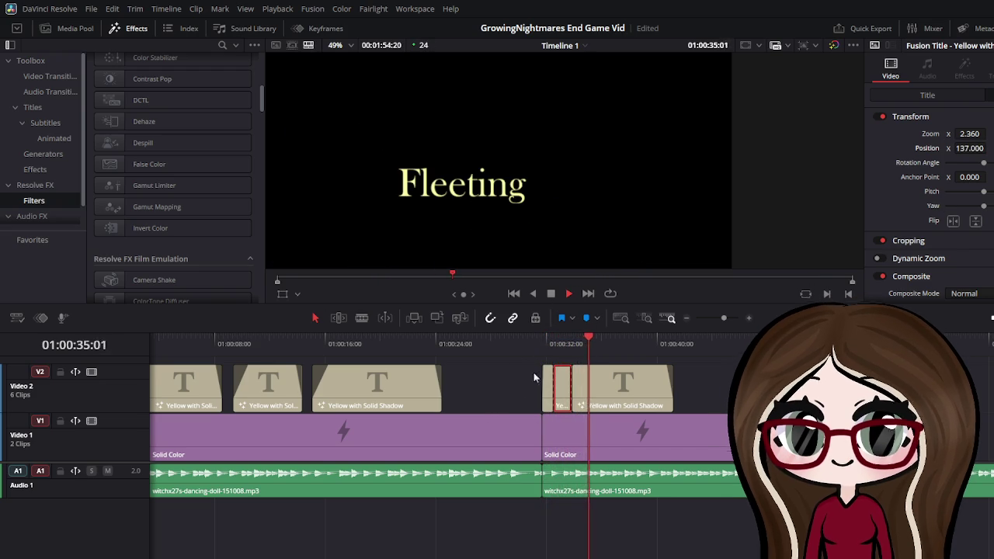
left_click(550, 293)
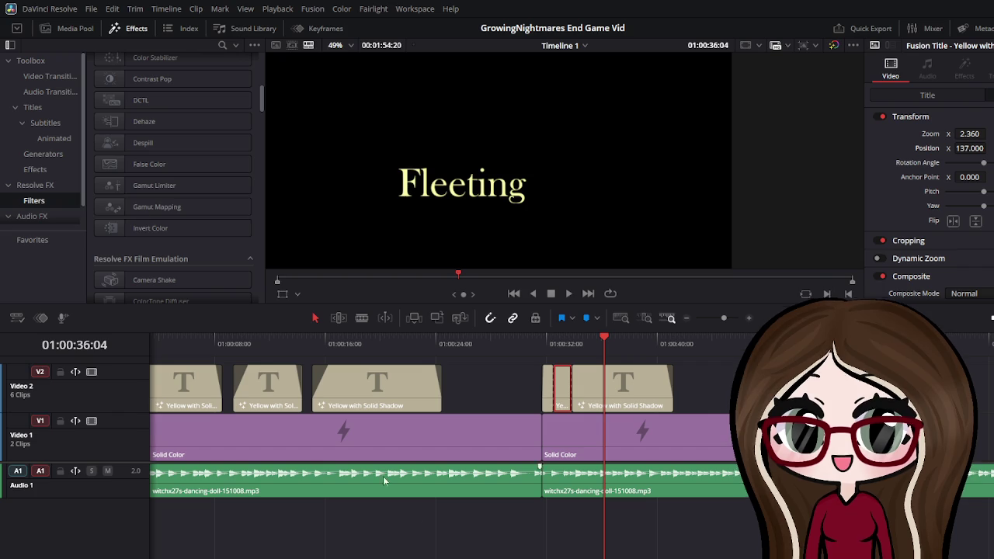
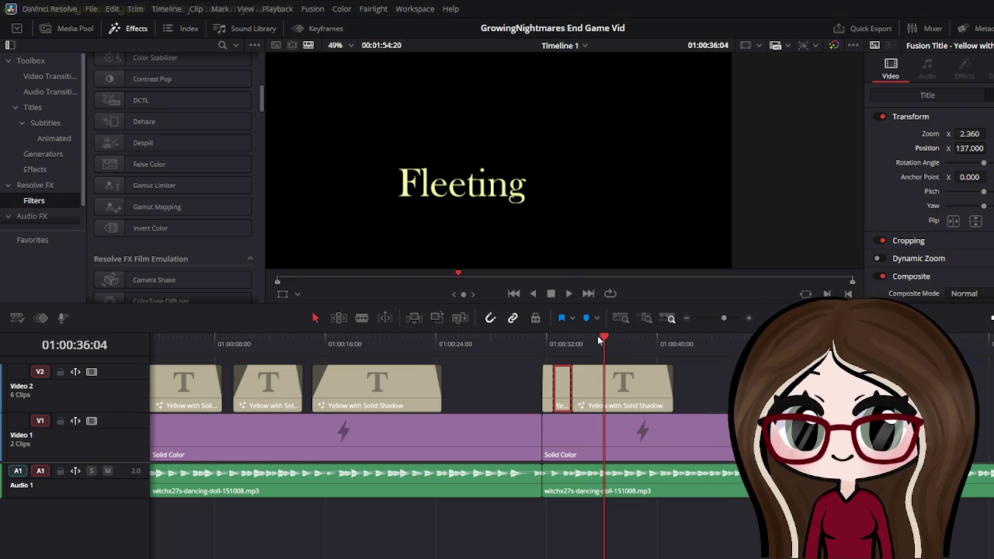
Replay the Fleeting title section and remove the two end-section title clips on V2
left_click_drag(597, 340, 535, 359)
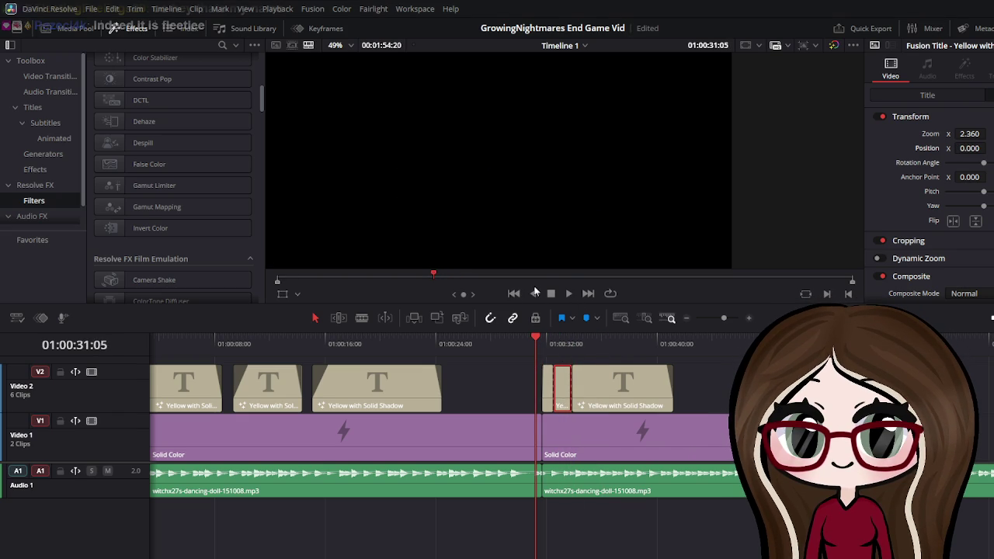
left_click(569, 294)
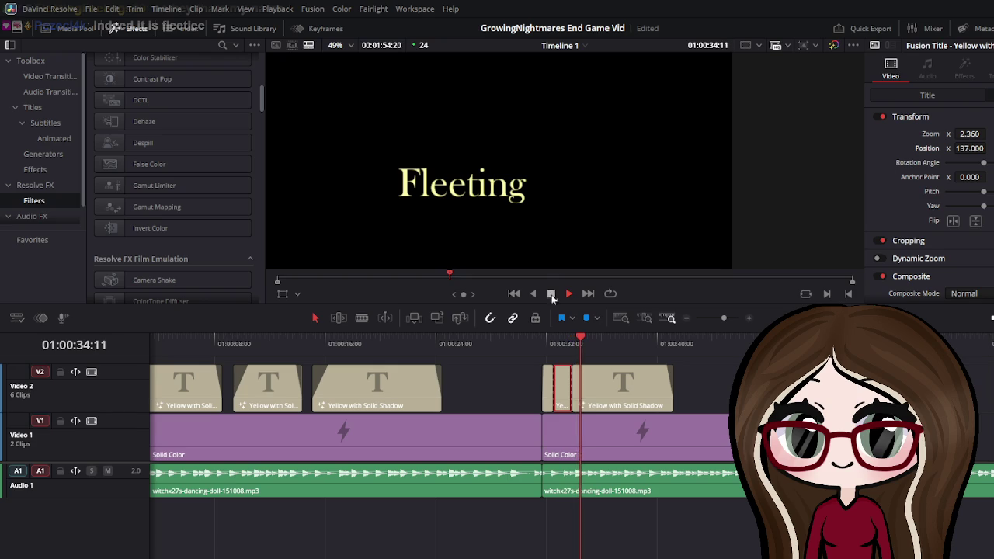
left_click(551, 295)
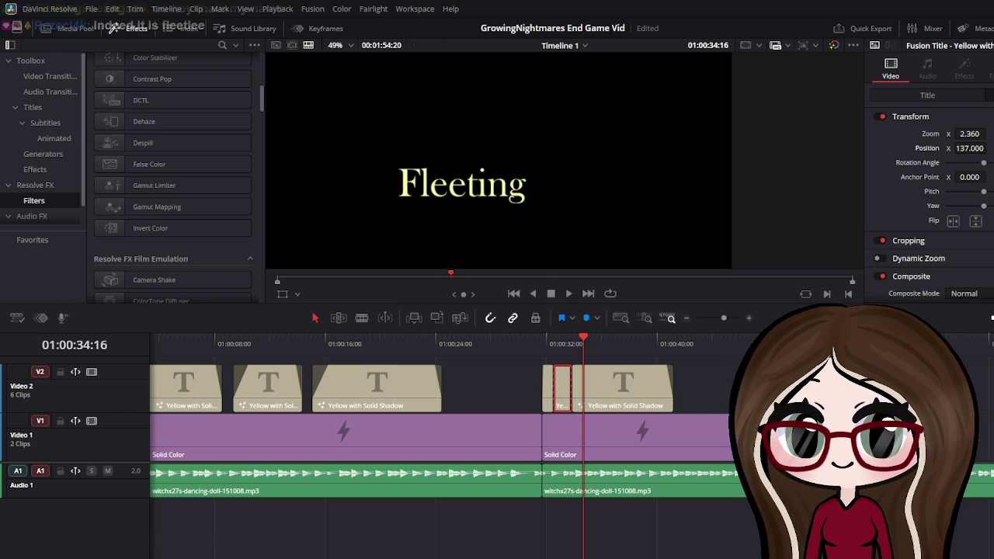
left_click(632, 387)
left_click(561, 402)
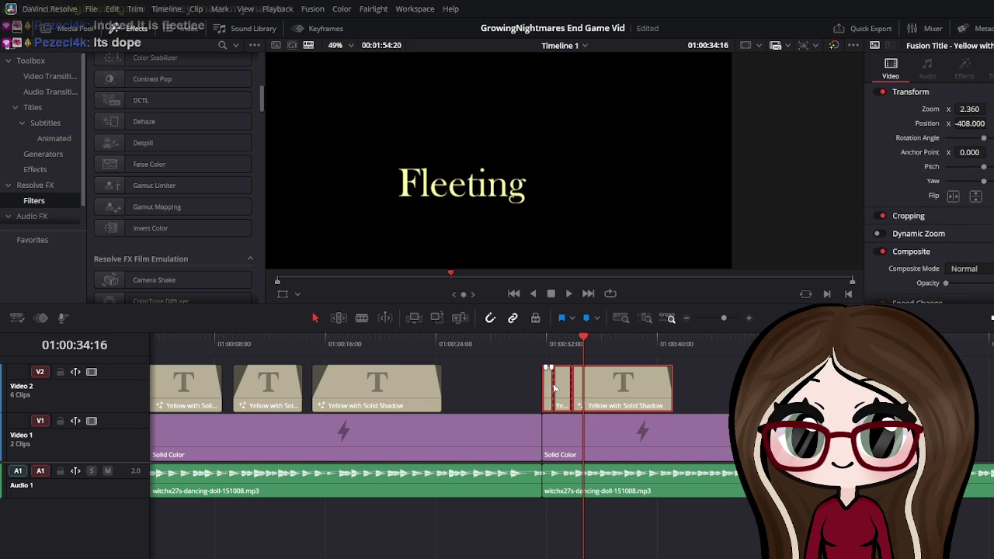
key("ctrl+z")
key("ctrl+z")
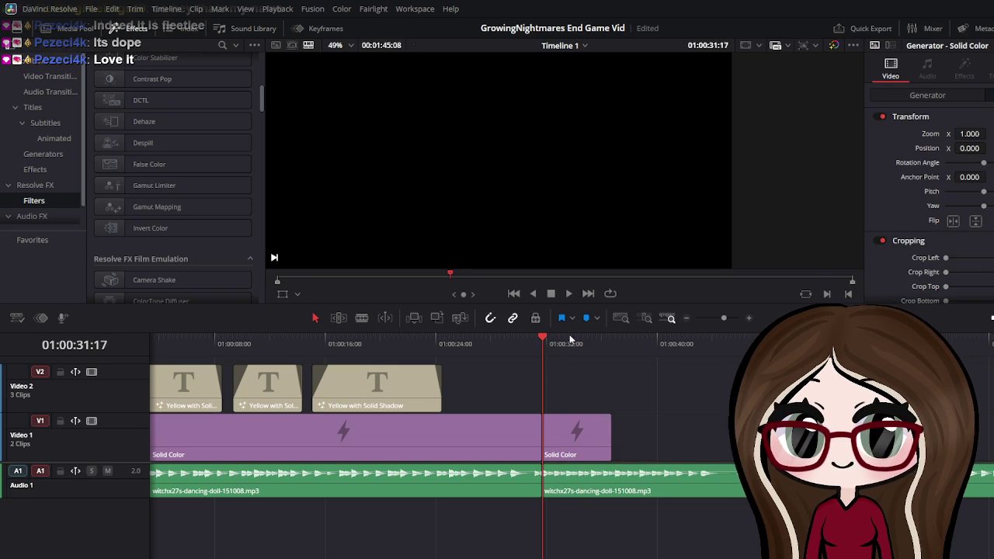
Delete the second Solid Color clip from the timeline
left_click(578, 427)
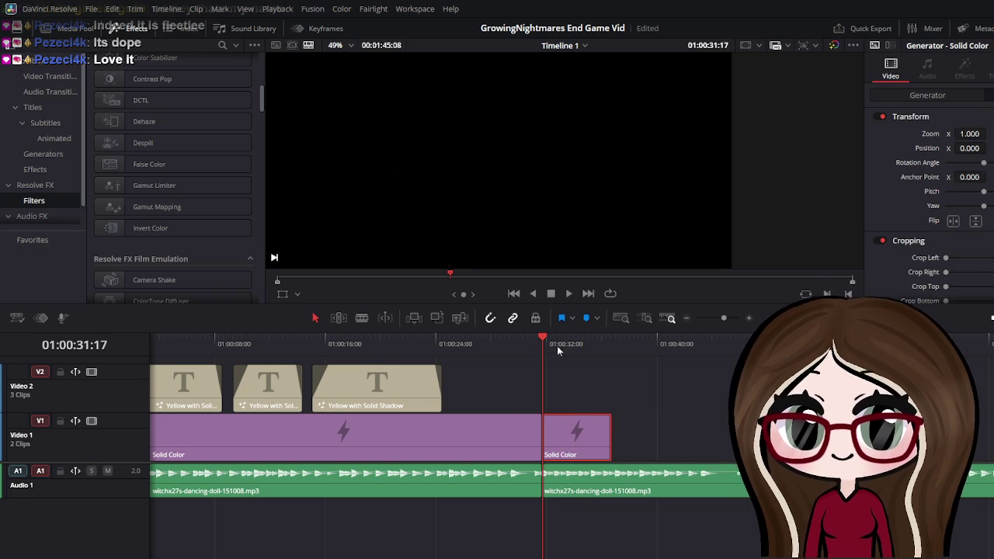
left_click(508, 346)
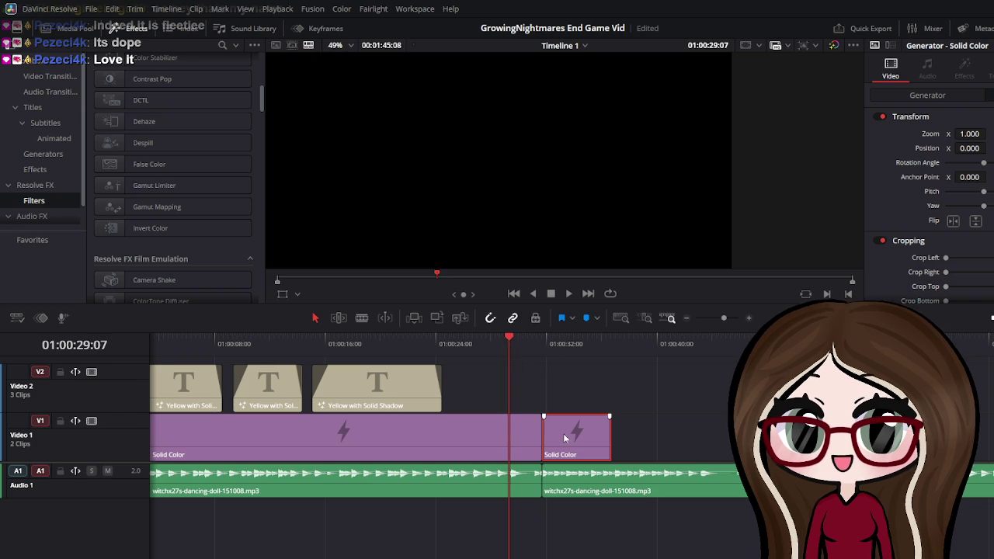
key("Delete")
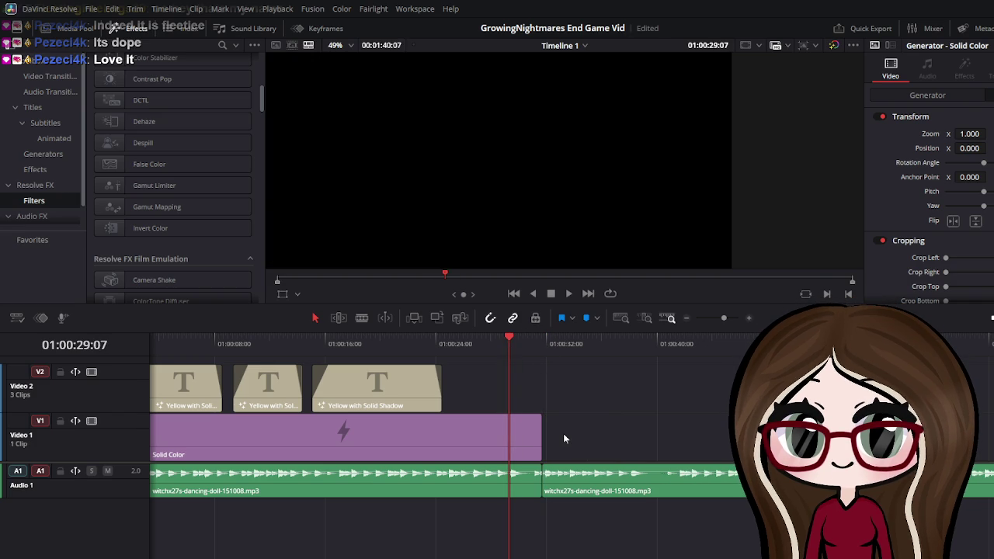
key("ctrl+z")
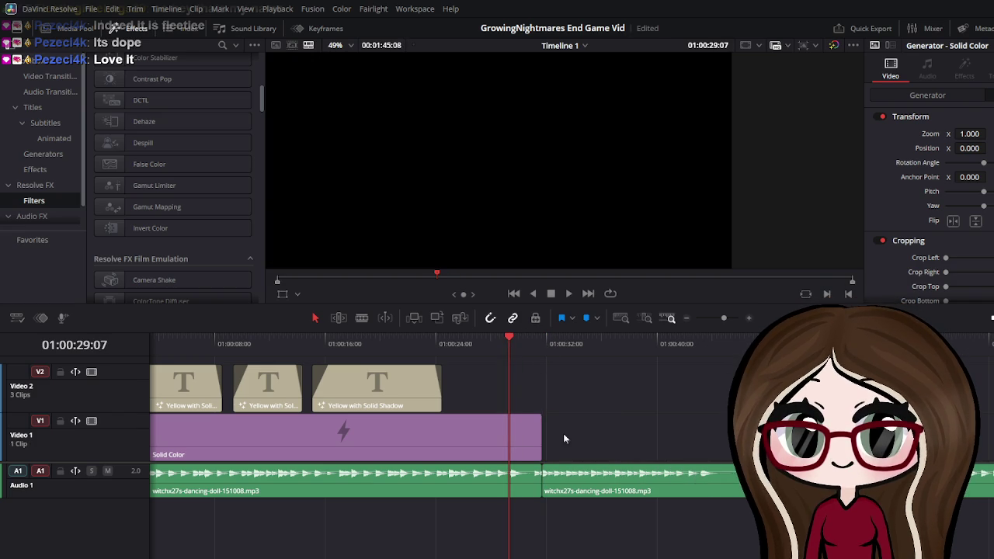
Extend the first Solid Color clip about 13 seconds, to near the 45-second mark
left_click(534, 457)
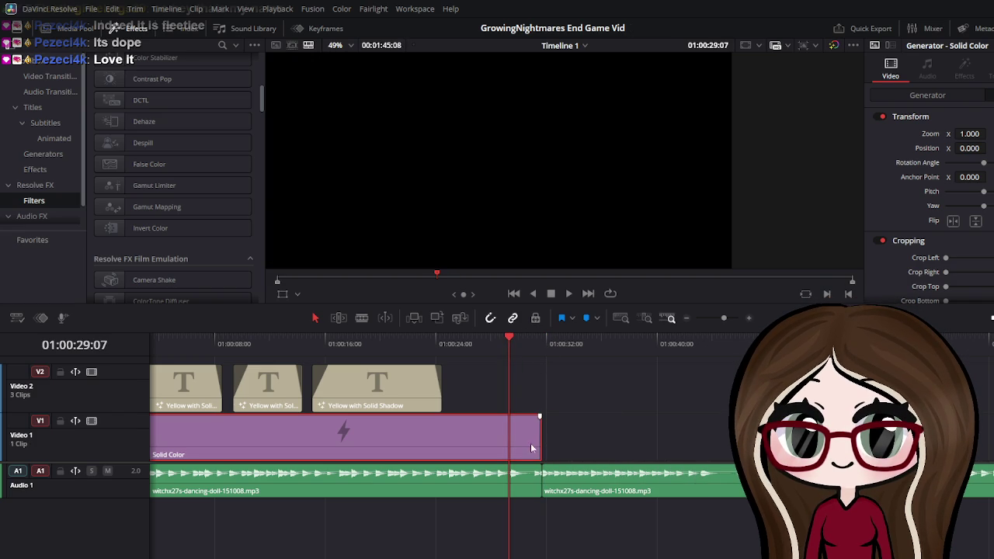
left_click_drag(543, 447, 986, 442)
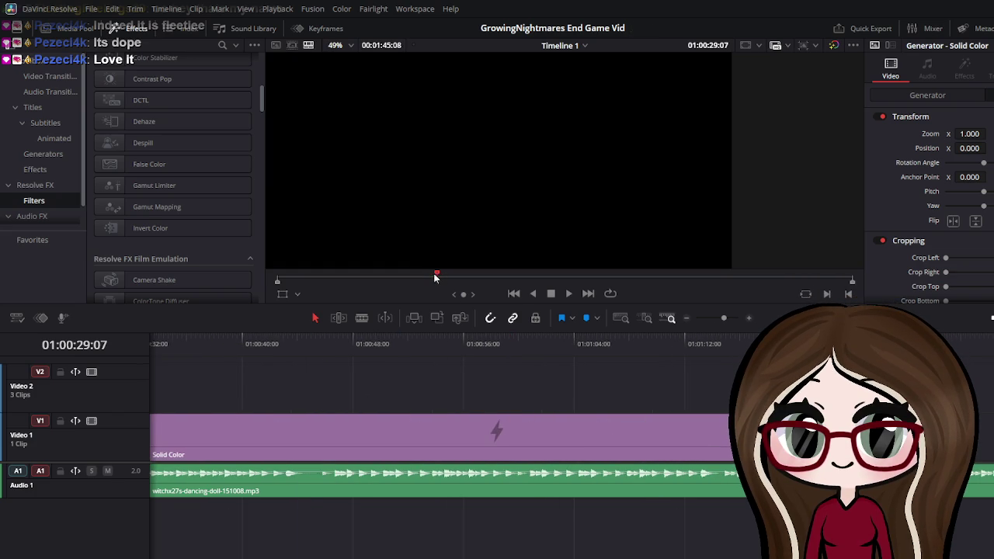
left_click_drag(435, 277, 392, 280)
left_click(386, 398)
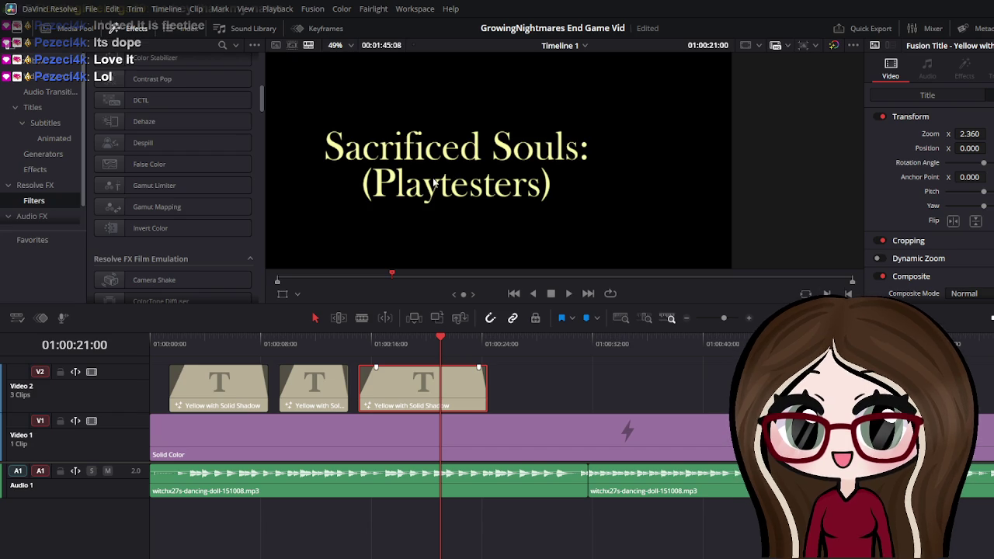
Split the Sacrificed Souls title at the playhead and place the copy later on V2
left_click(573, 379)
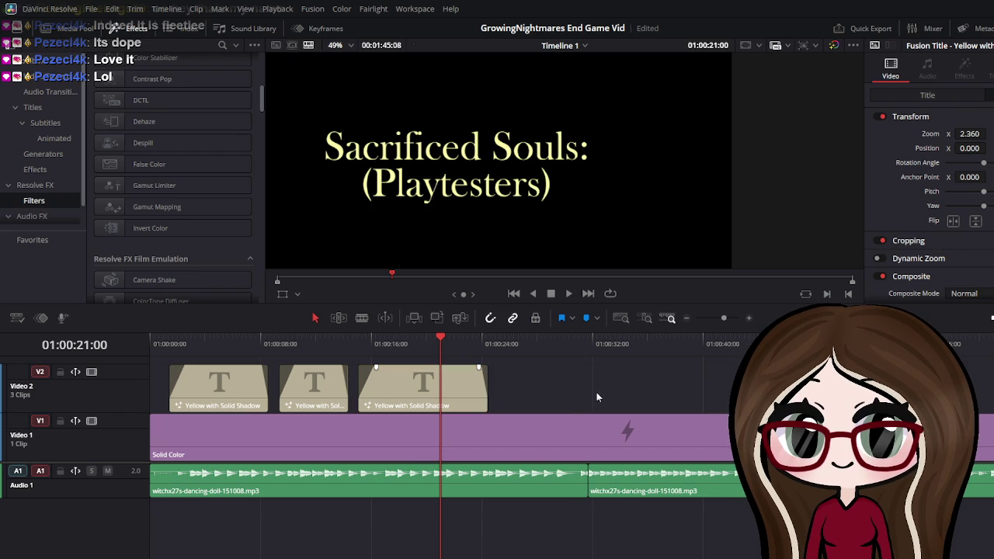
key("ctrl+b")
left_click_drag(580, 391, 777, 435)
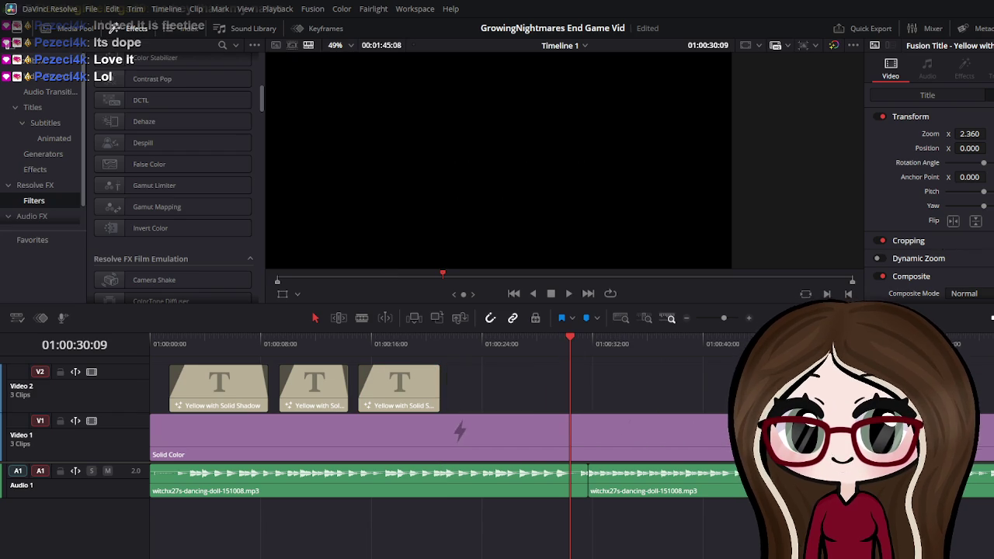
key("ctrl+z")
mouse_move(579, 347)
left_mouse_down()
mouse_move(401, 358)
mouse_move(748, 374)
mouse_move(739, 371)
left_mouse_up()
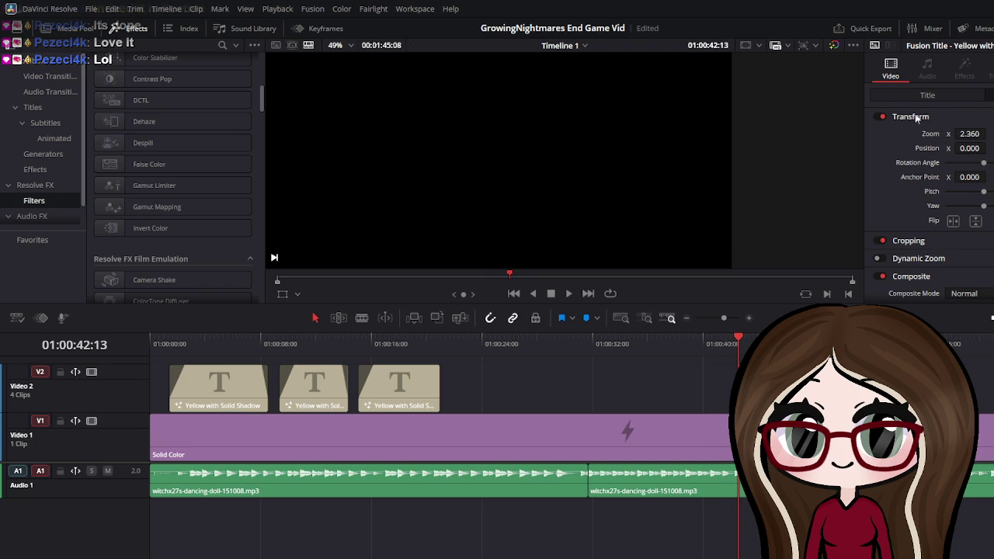
Replace the copied title's text with 'If you encounter any'
left_click(946, 98)
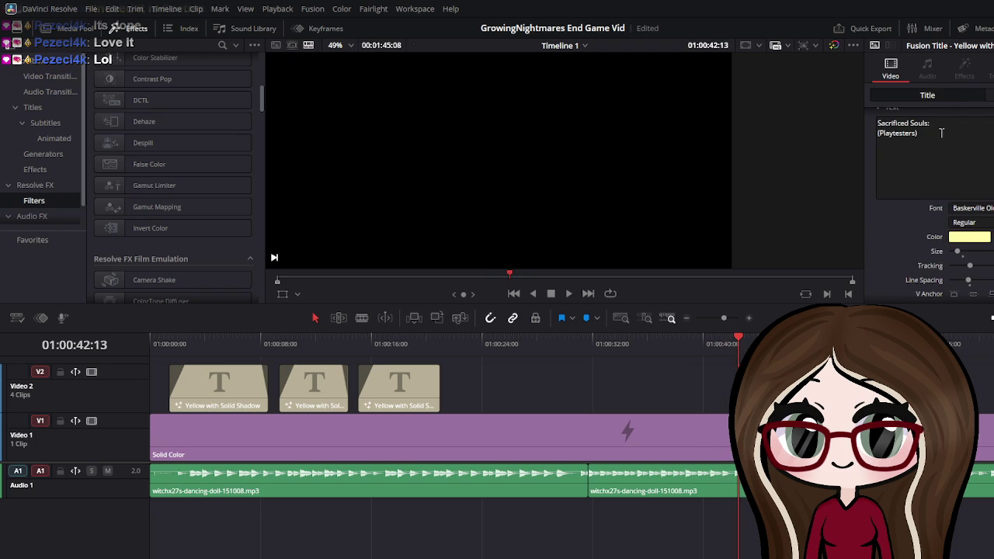
key("BackSpace")
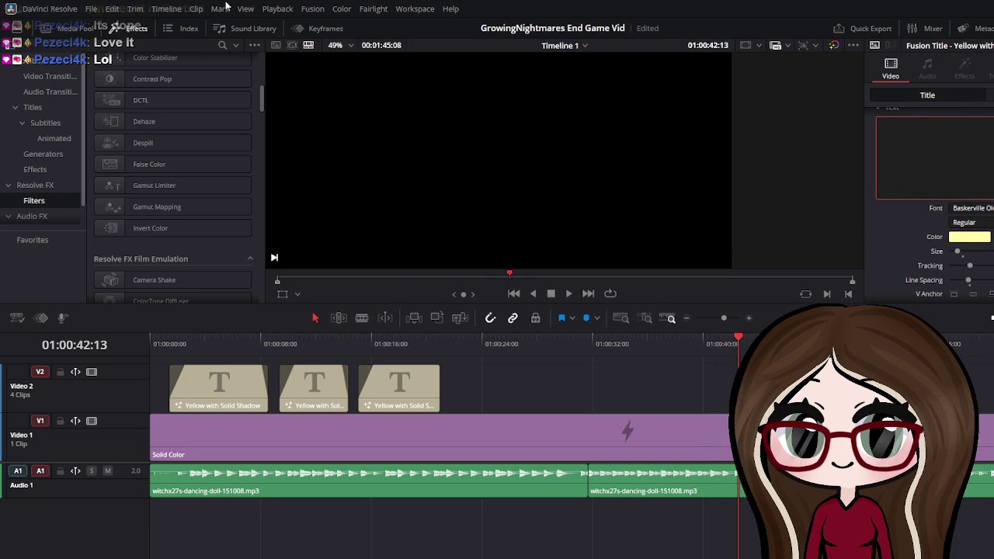
type("More p")
type("rojects are")
type(" underway")
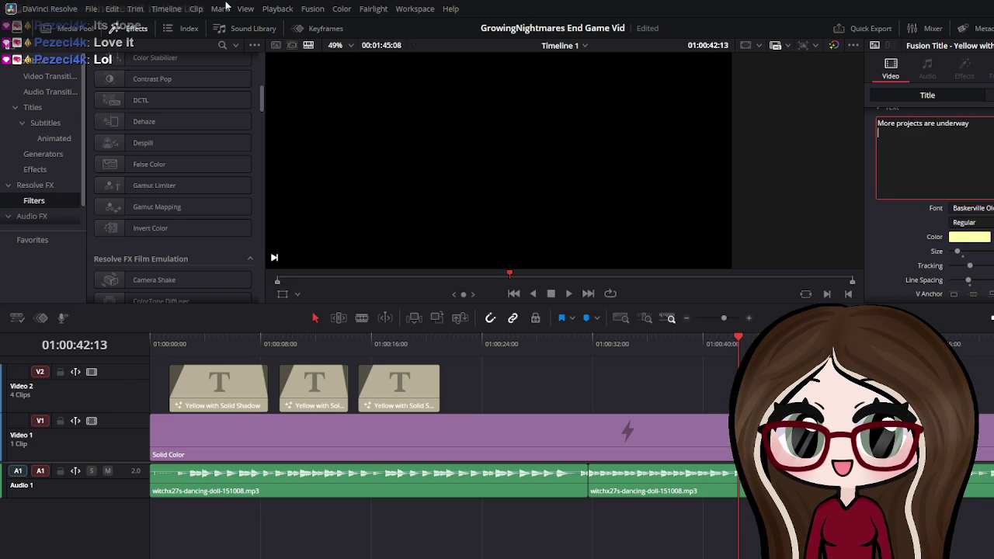
key("Return")
type("I")
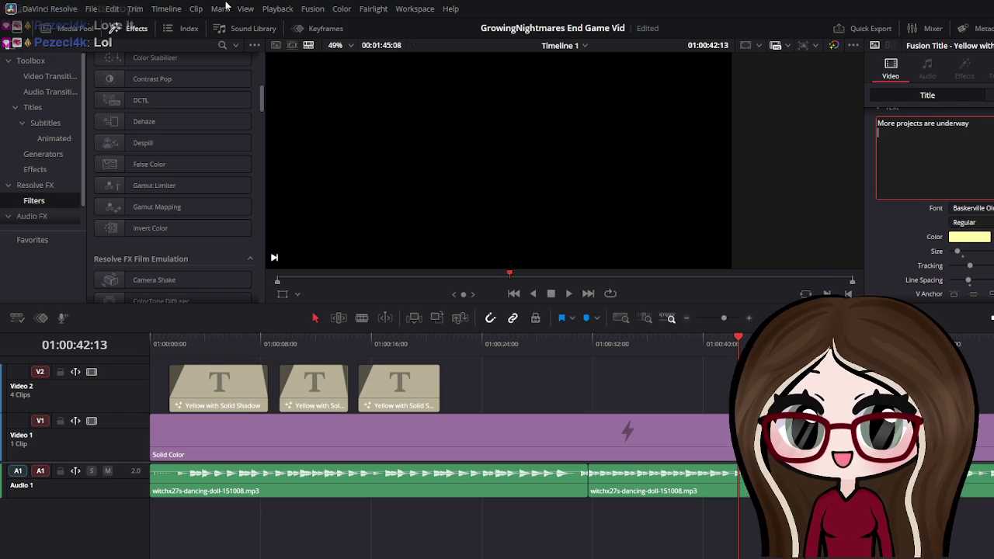
type("If you")
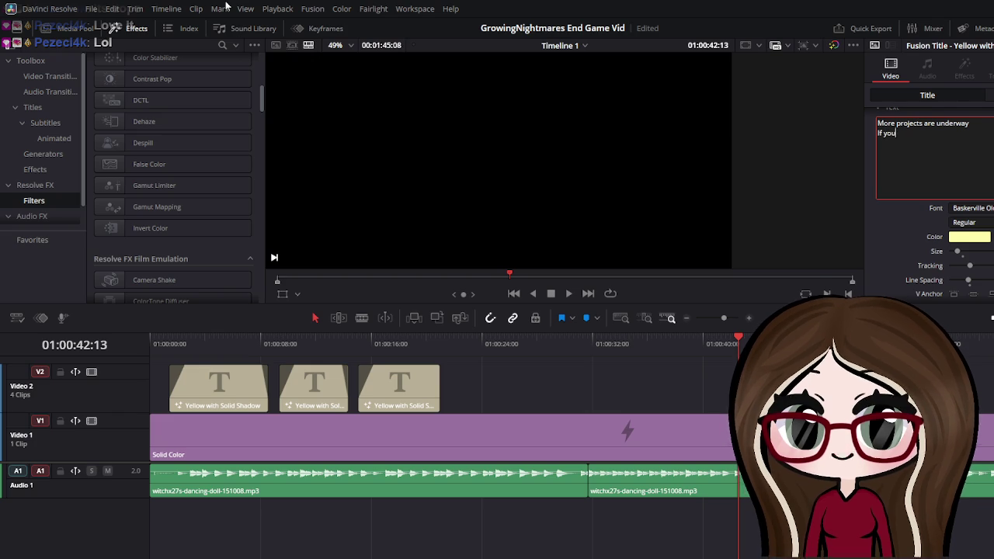
type(" are")
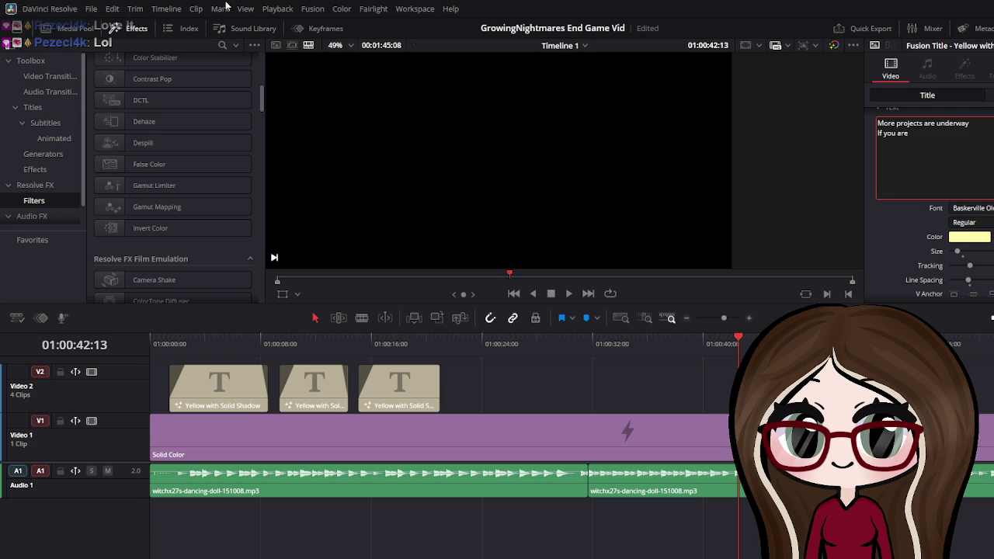
type(" keen to")
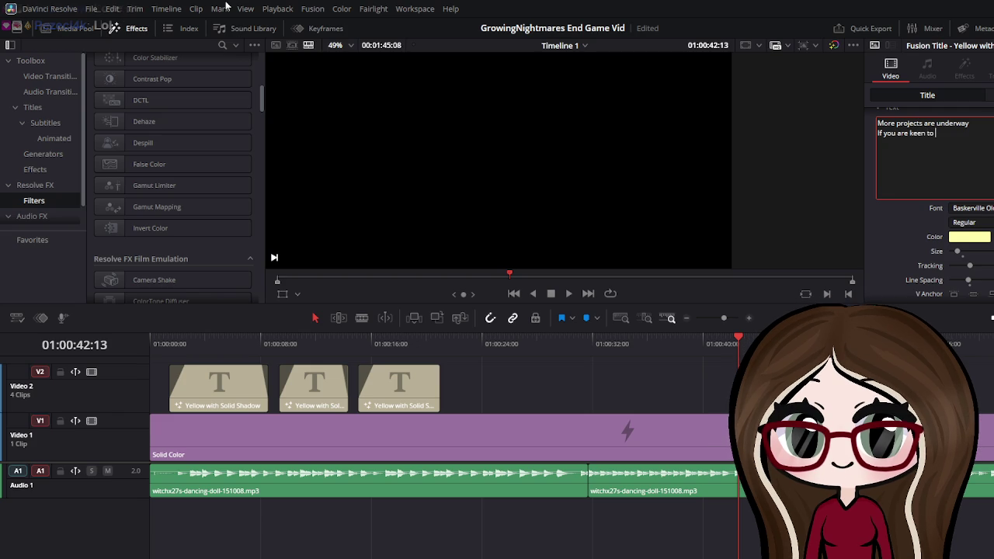
key("ctrl+a")
key("BackSpace")
type("If y")
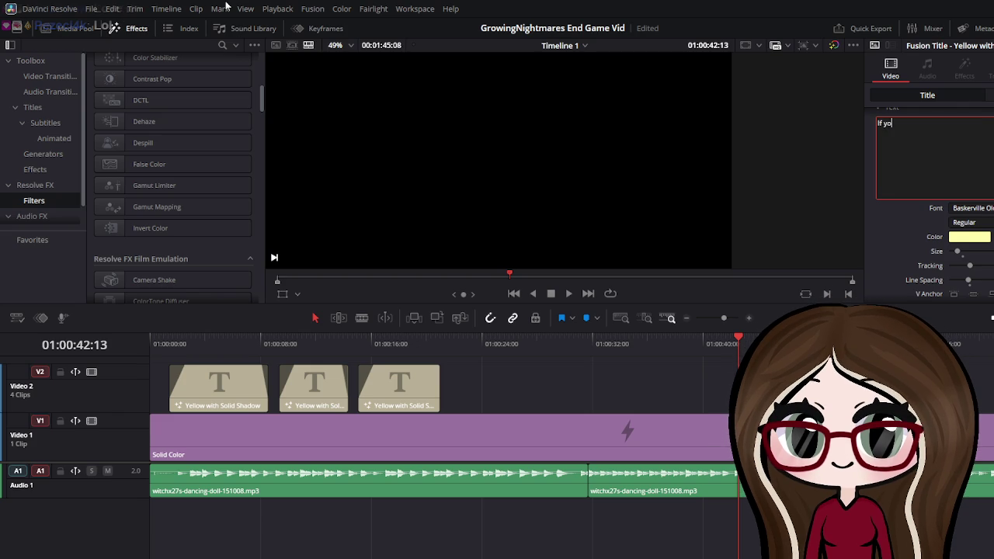
type("ou ercounter any")
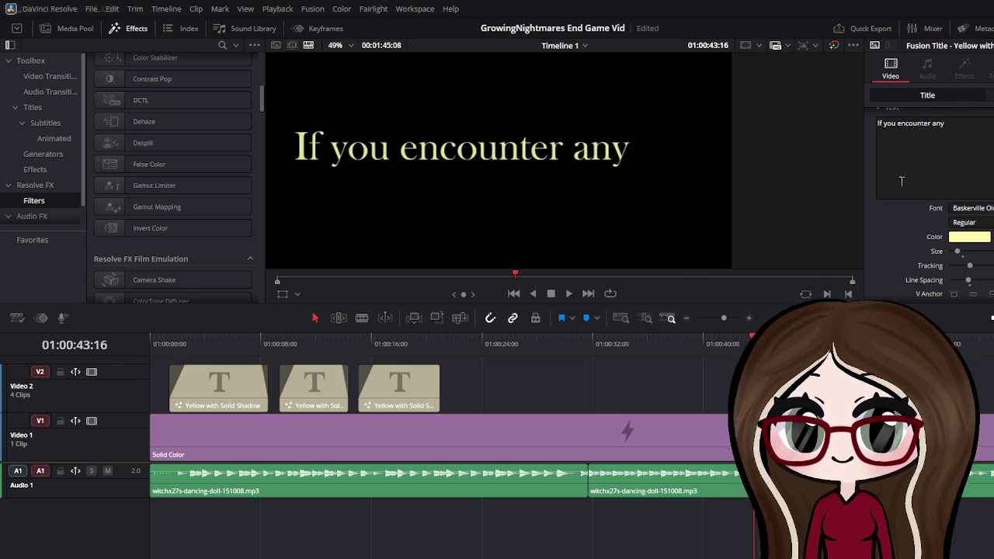
Add lines 'Bugs or issues or would', 'like more updates', 'please be sure to join', 'the discord!' to the title
left_click(943, 144)
type("B")
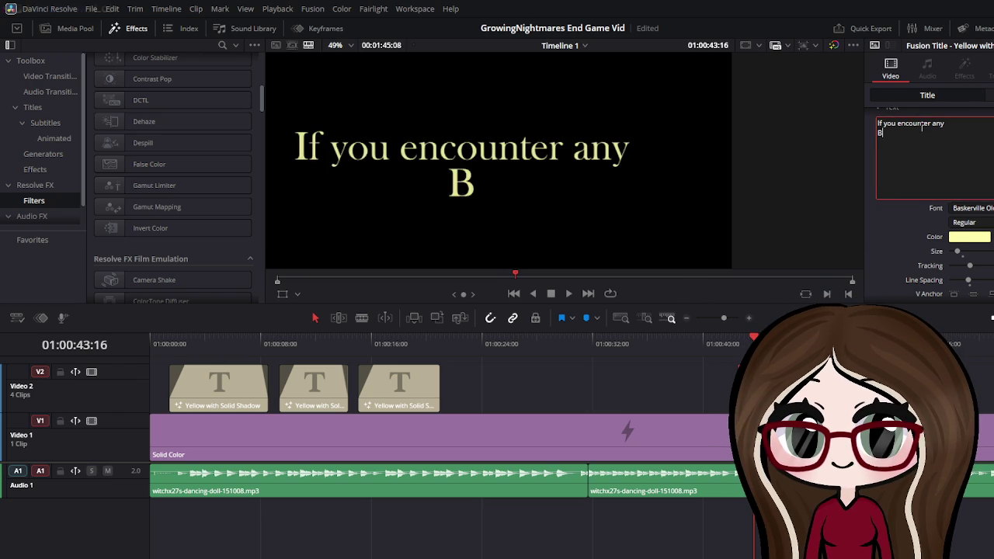
type("ugs or issu")
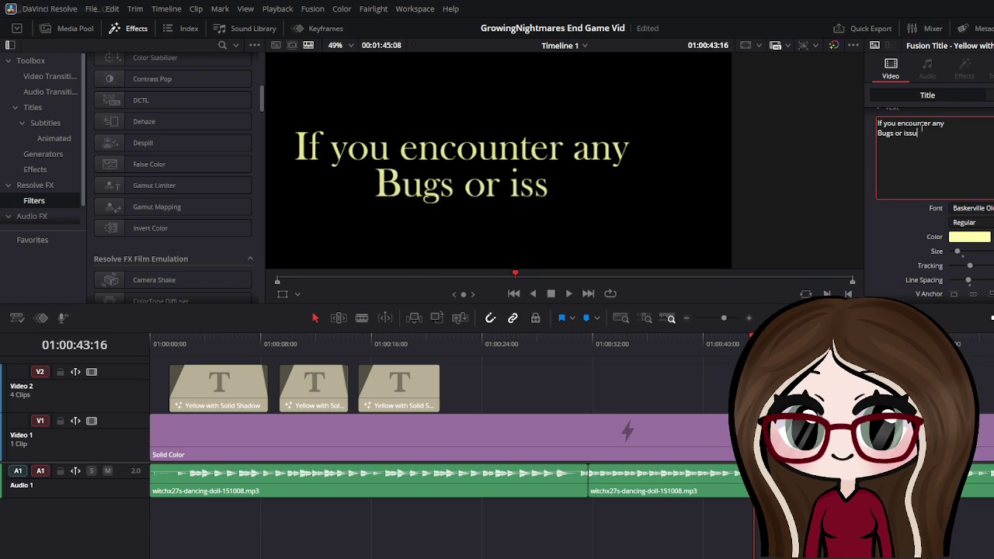
type("es")
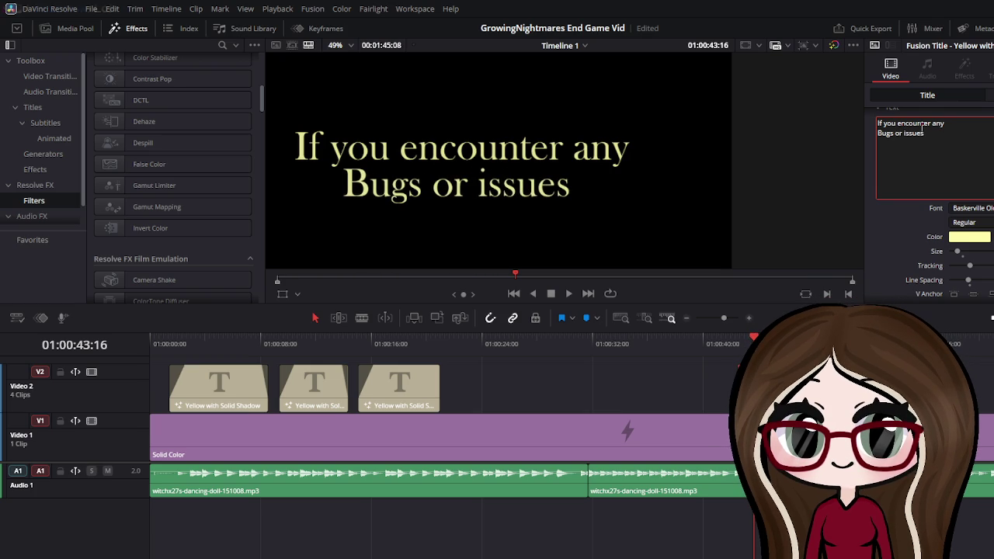
type(" or would")
key("Return")
type("l")
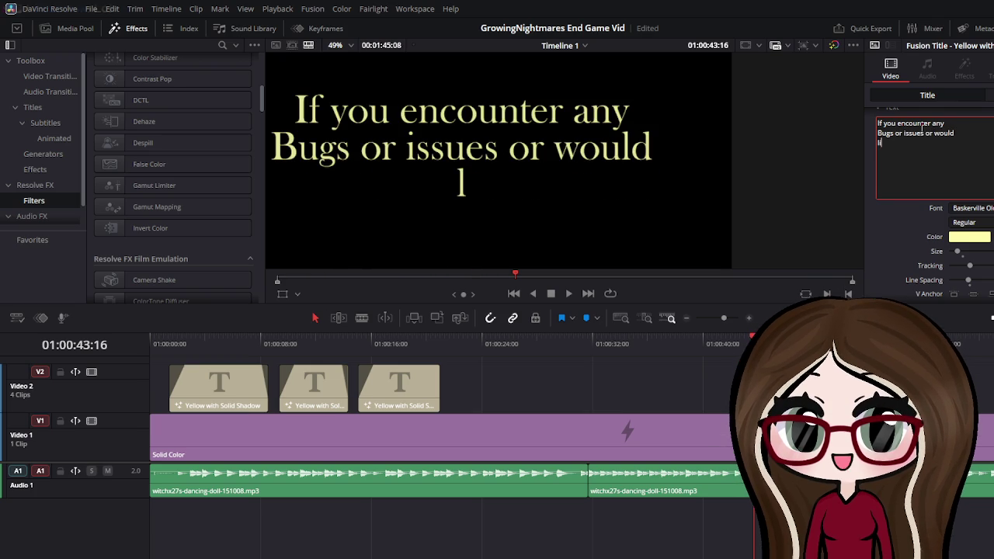
type("ike more upda")
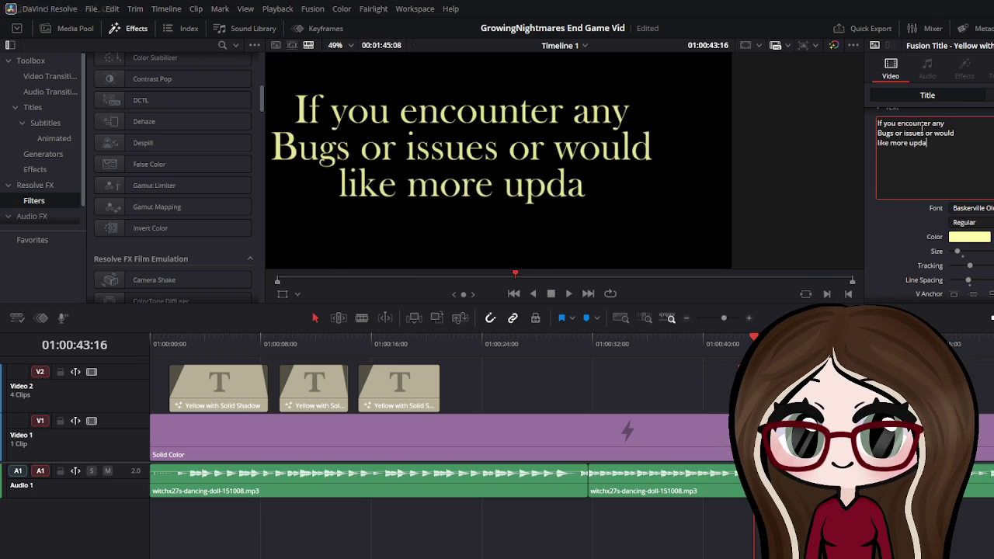
type("tes")
key("Return")
type("pleas")
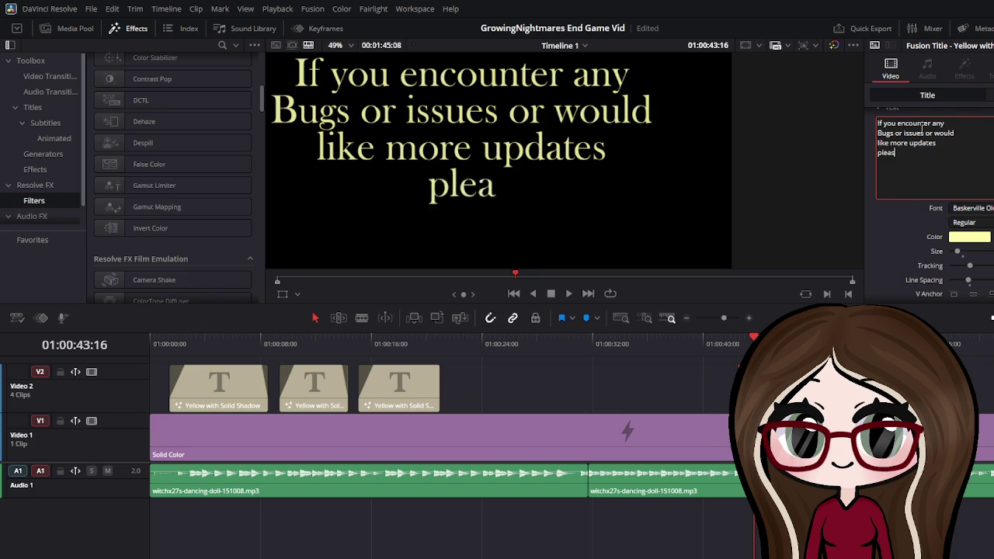
type("e be sure to ")
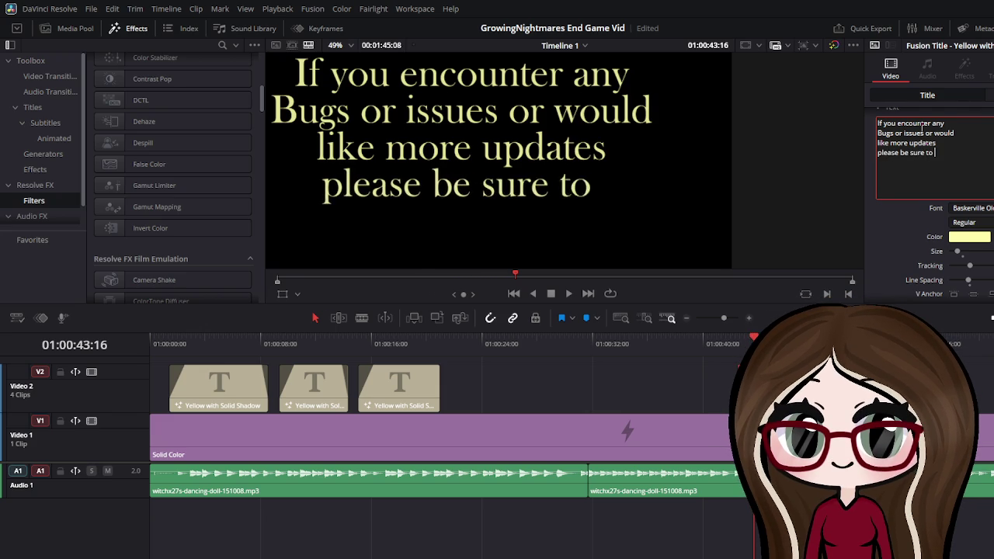
type("join")
key("Return")
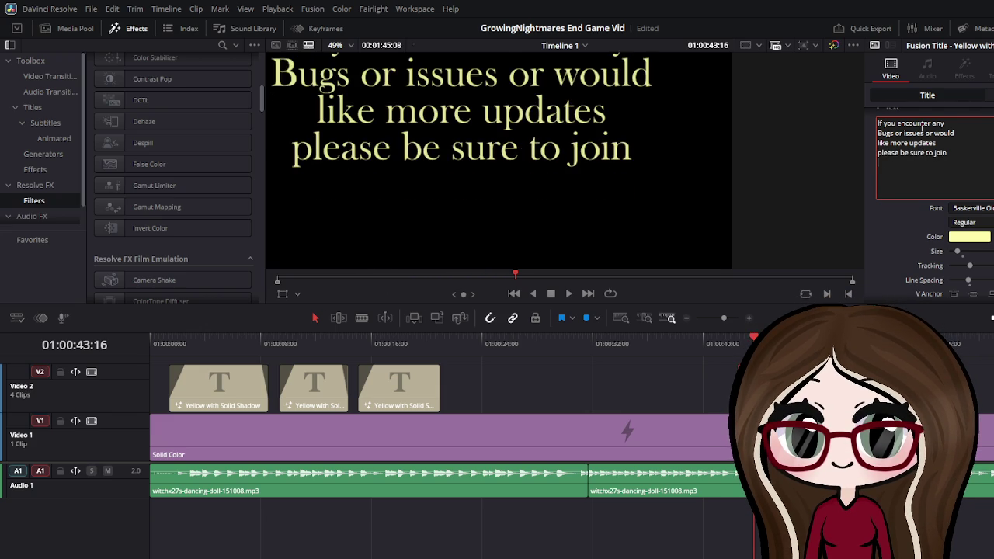
type("the discord!")
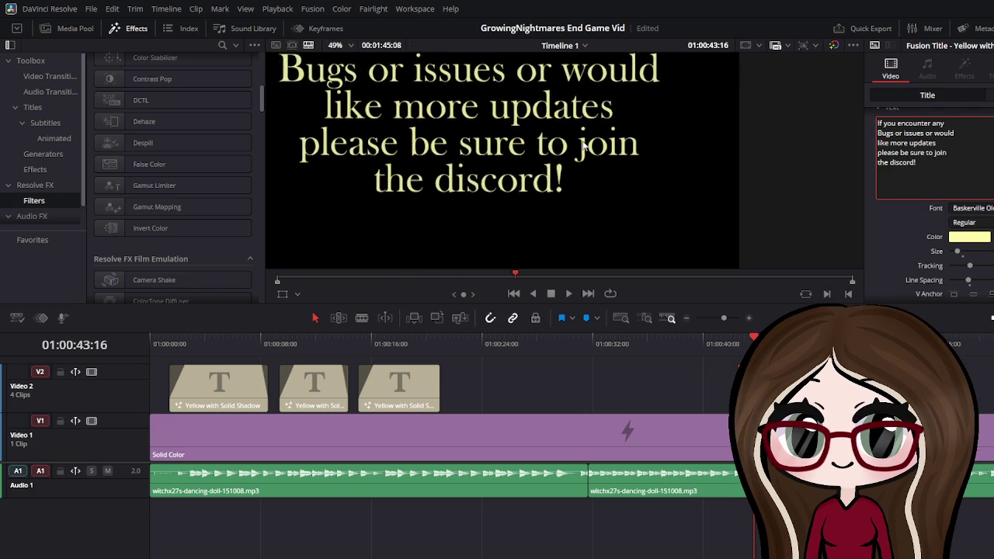
scroll(581, 148, "down", 2)
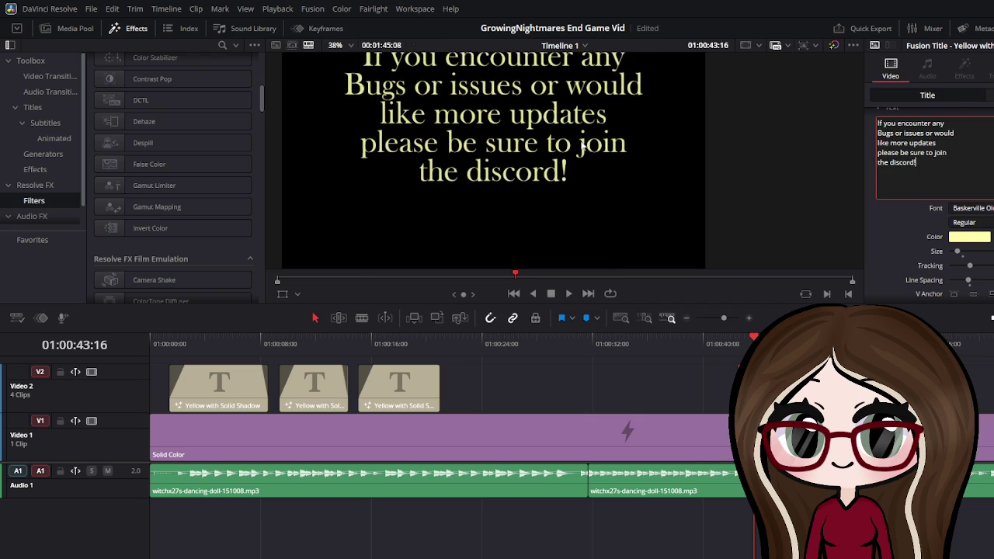
scroll(582, 143, "up", 1)
scroll(624, 132, "down", 2)
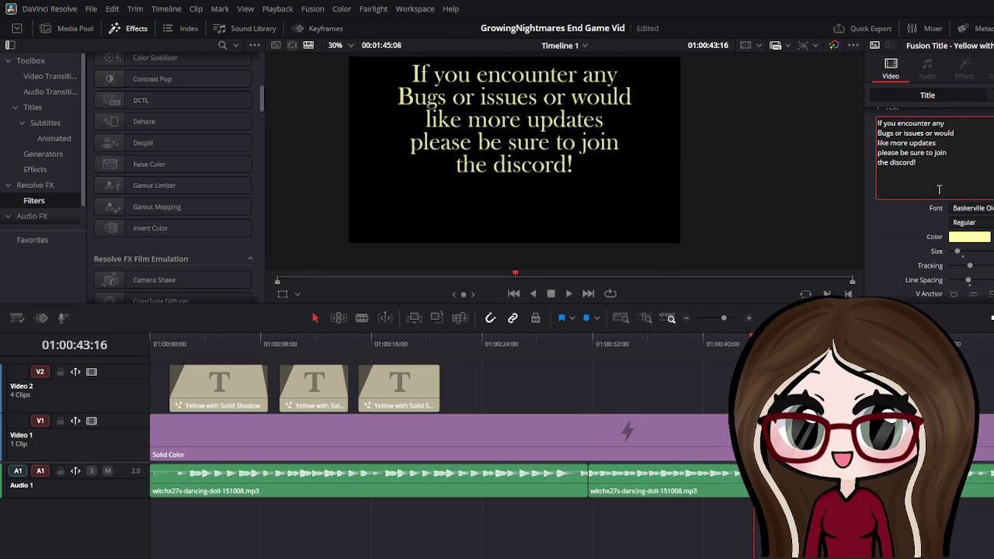
scroll(939, 155, "up", 2)
Set the discord title's Transform Zoom to 1.780 and save the project
left_click(986, 95)
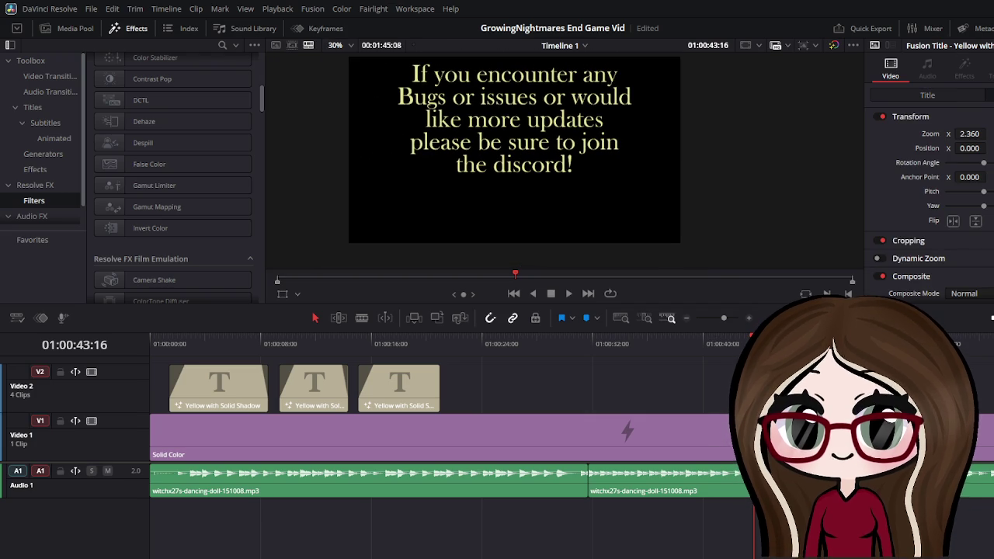
left_click(972, 134)
type("1")
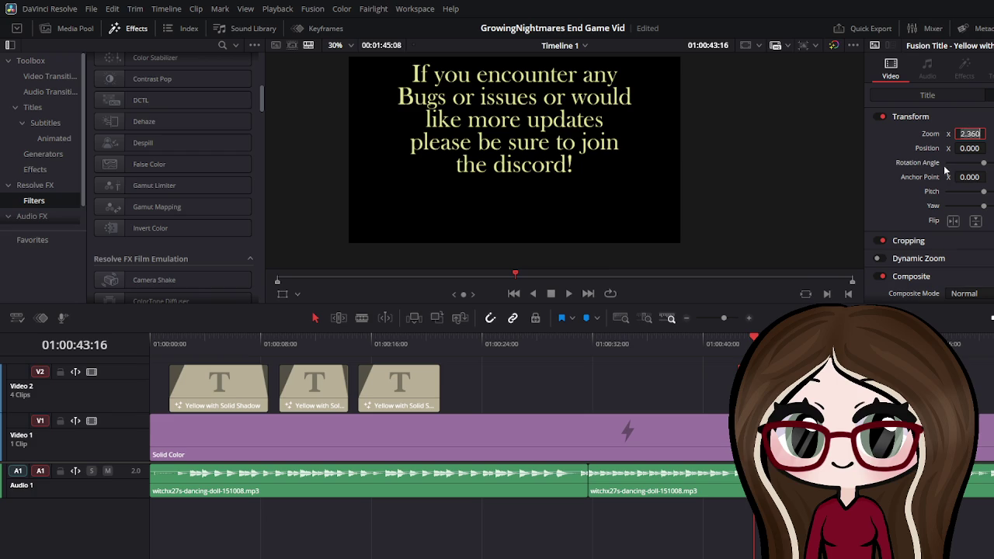
key("Return")
left_click(927, 95)
scroll(572, 57, "up", 2)
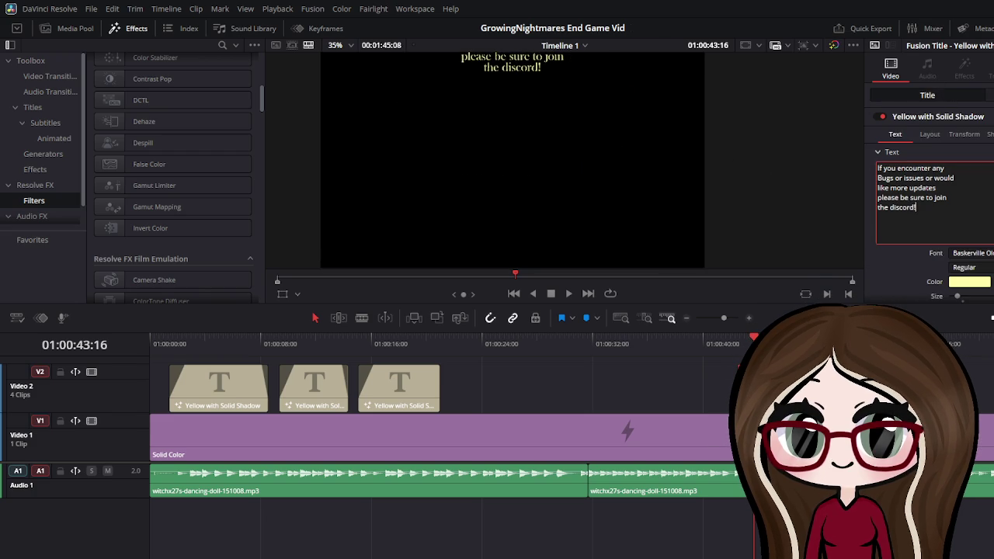
left_click(988, 95)
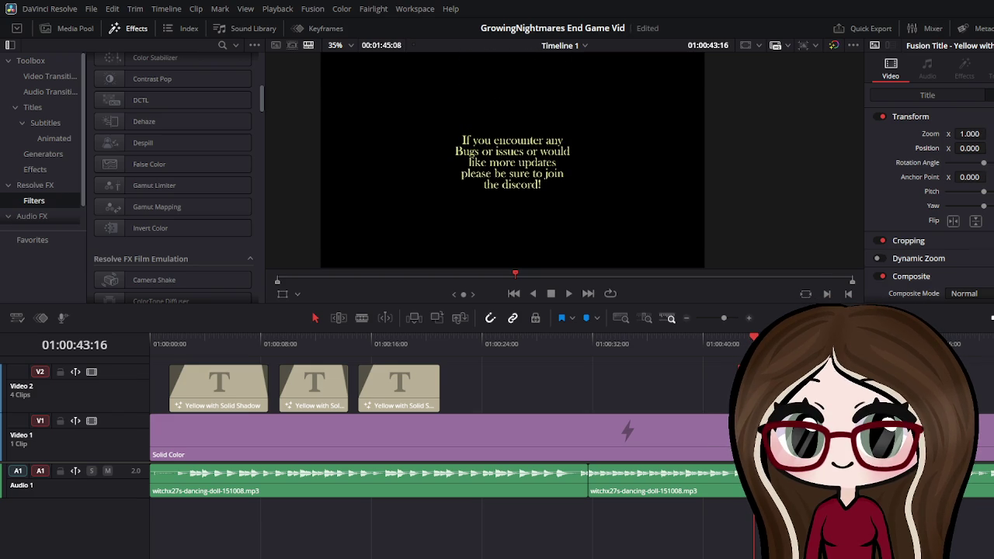
left_click_drag(989, 133, 991, 139)
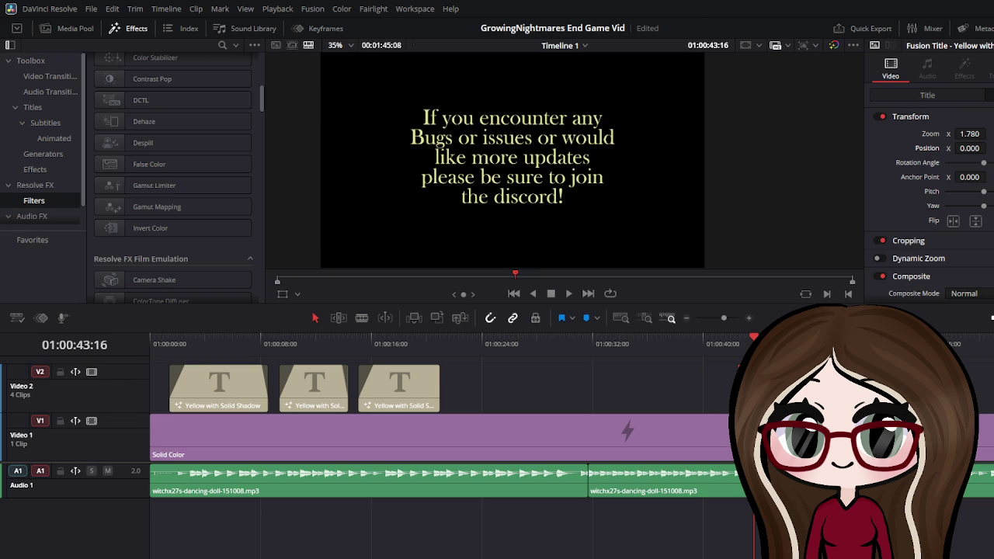
key("ctrl+s")
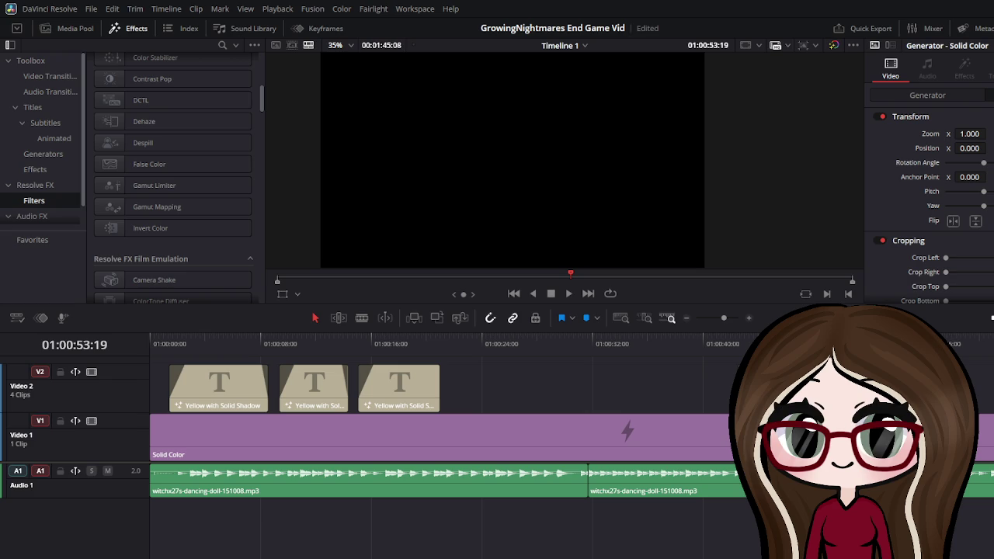
Paste a copy of the title at the playhead and replace its text with 'Sweet Dreams'
key("ctrl+v")
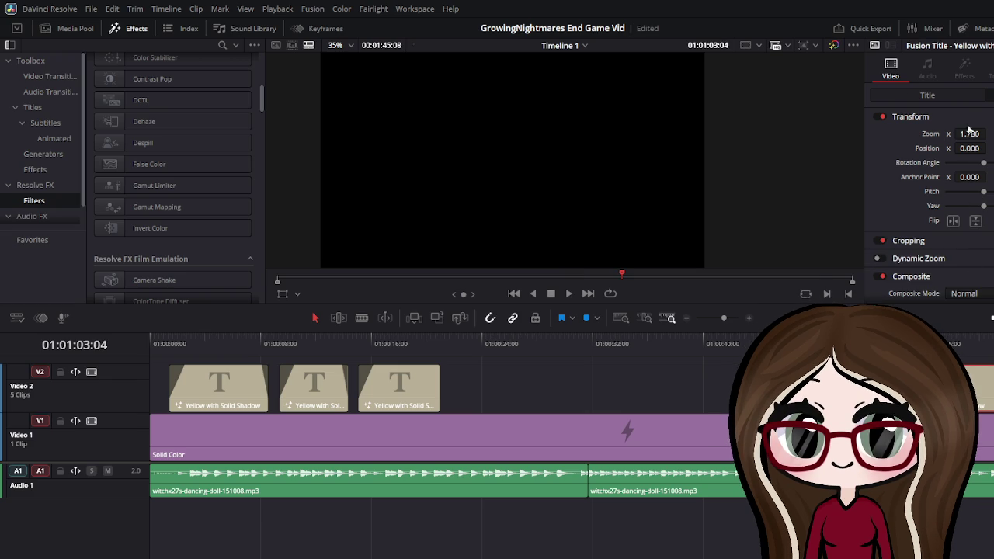
left_click(952, 97)
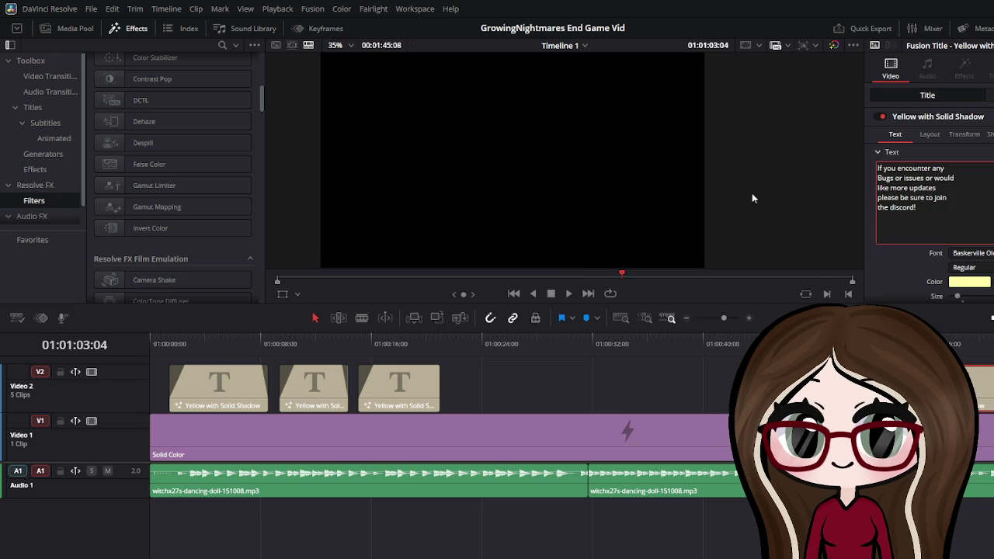
key("ctrl+a")
key("BackSpace")
type("Sw")
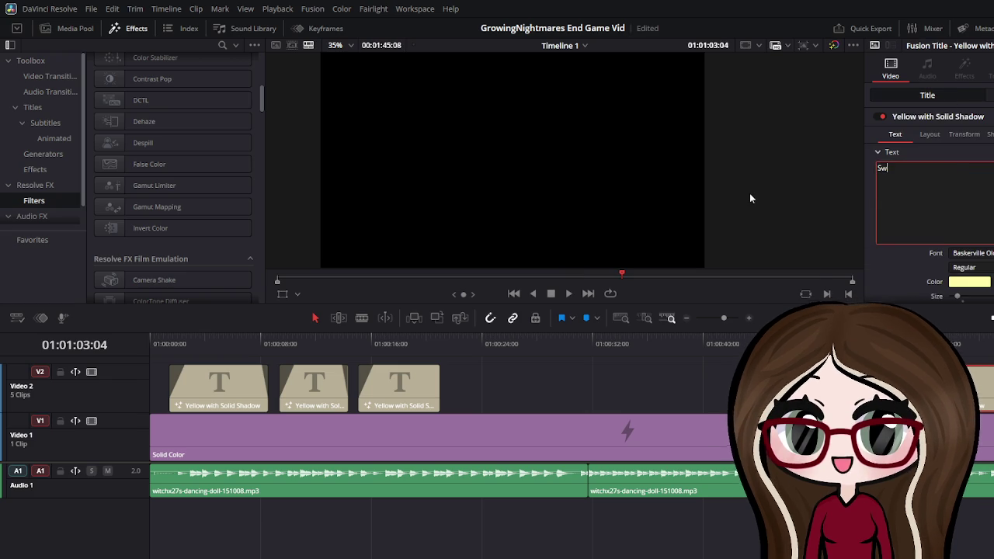
type("eet Dre")
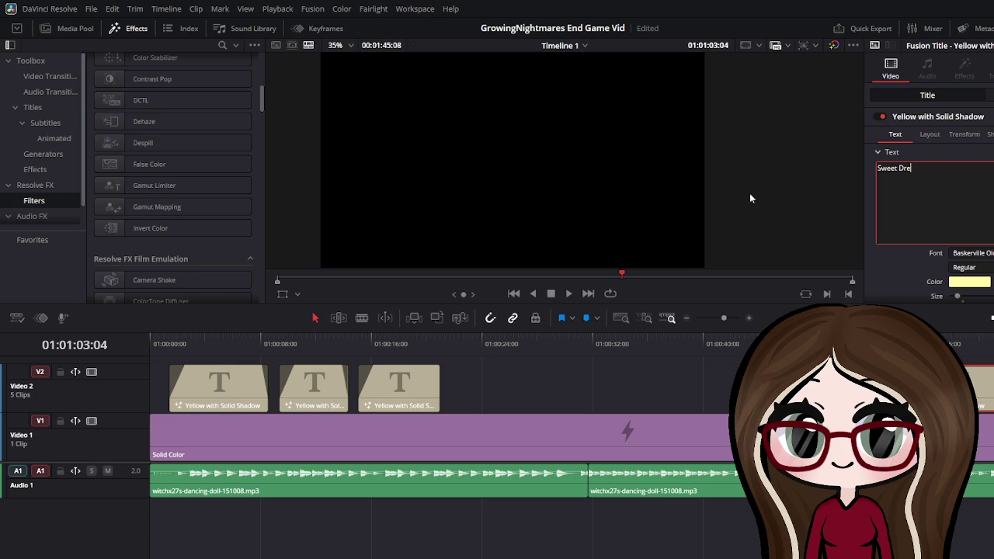
type("ams")
Finish the 'Sweet Dreams' title text, preview it, and save the project
key("Escape")
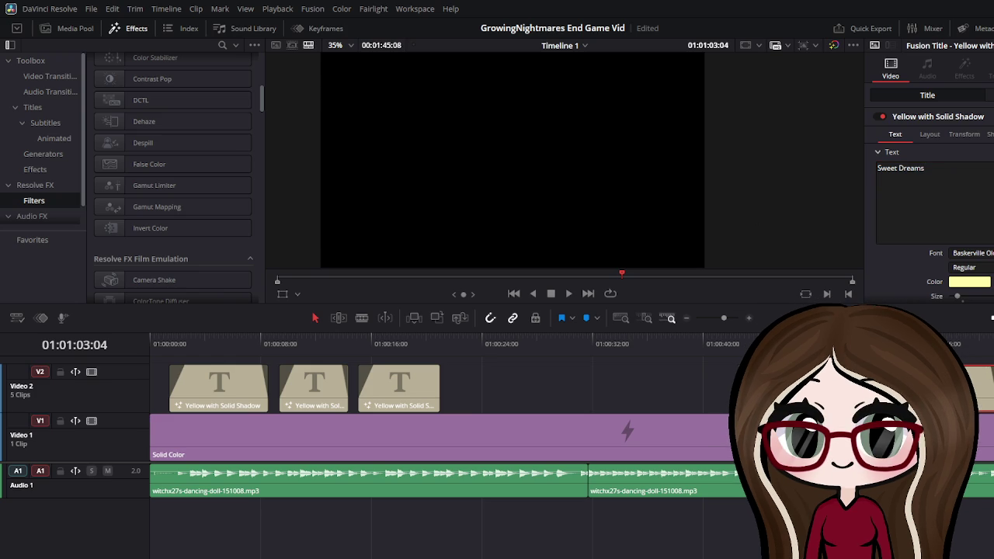
key("Up")
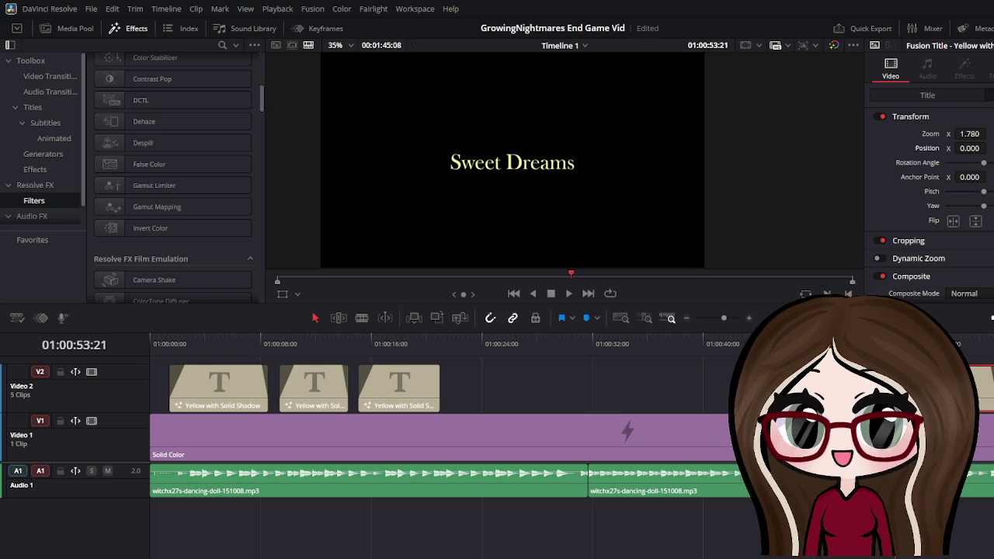
key("ctrl+s")
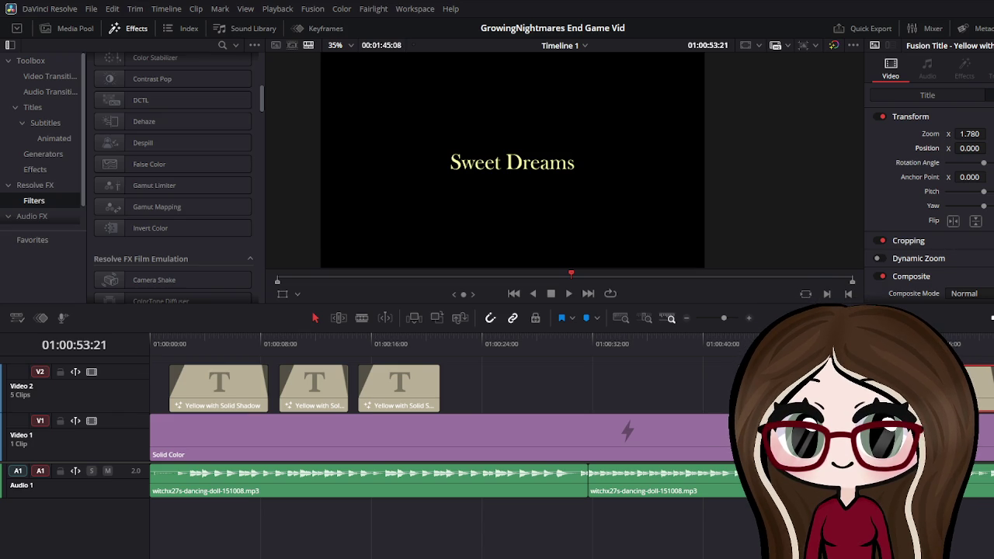
Add the creepy mask image from the Media Pool onto the timeline, aligned with the Sweet Dreams title
left_click(68, 28)
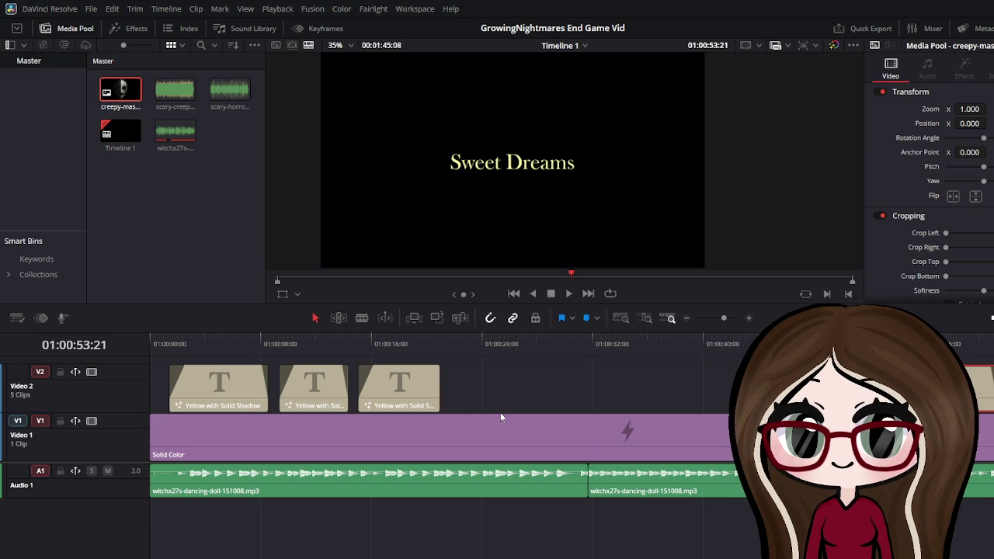
scroll(459, 446, "up", 3)
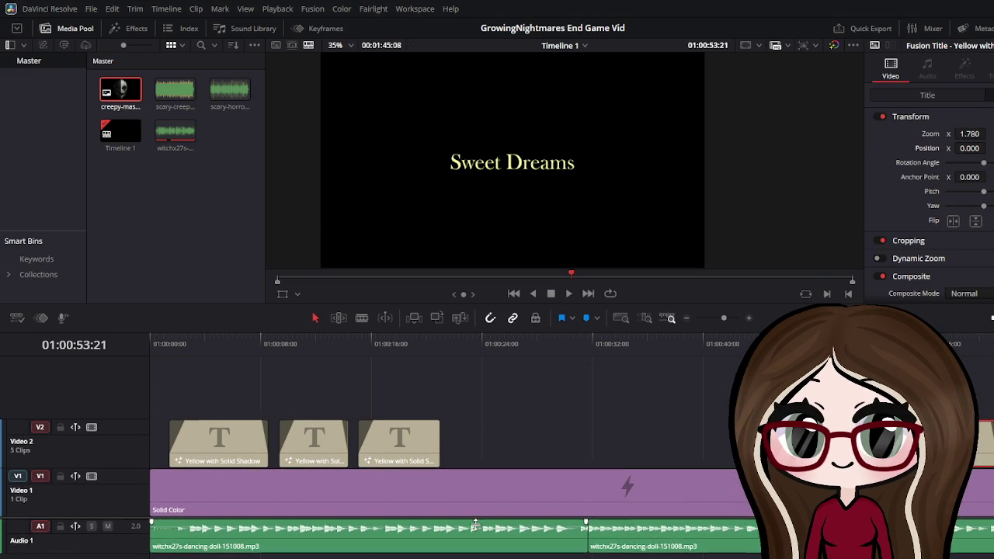
double_click(128, 94)
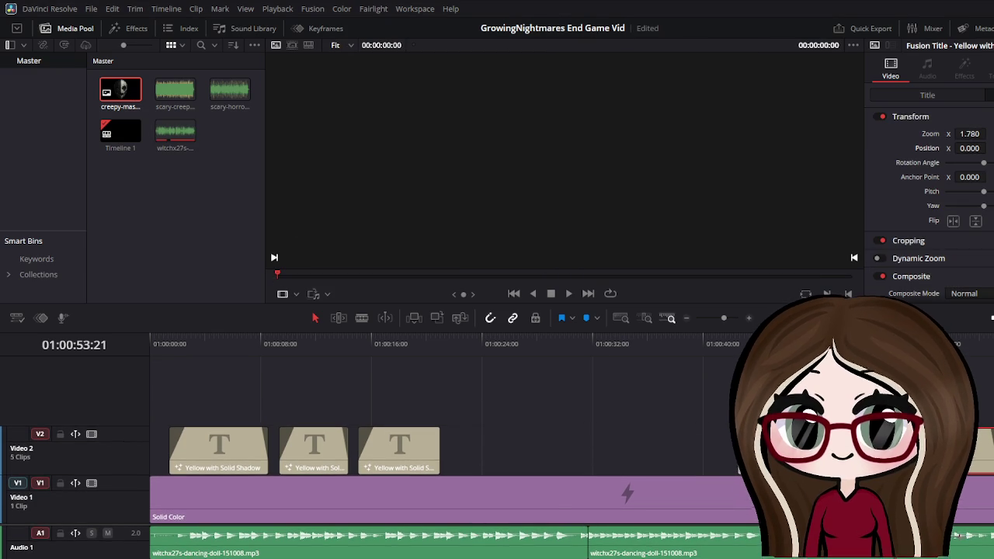
left_click_drag(983, 450, 983, 400)
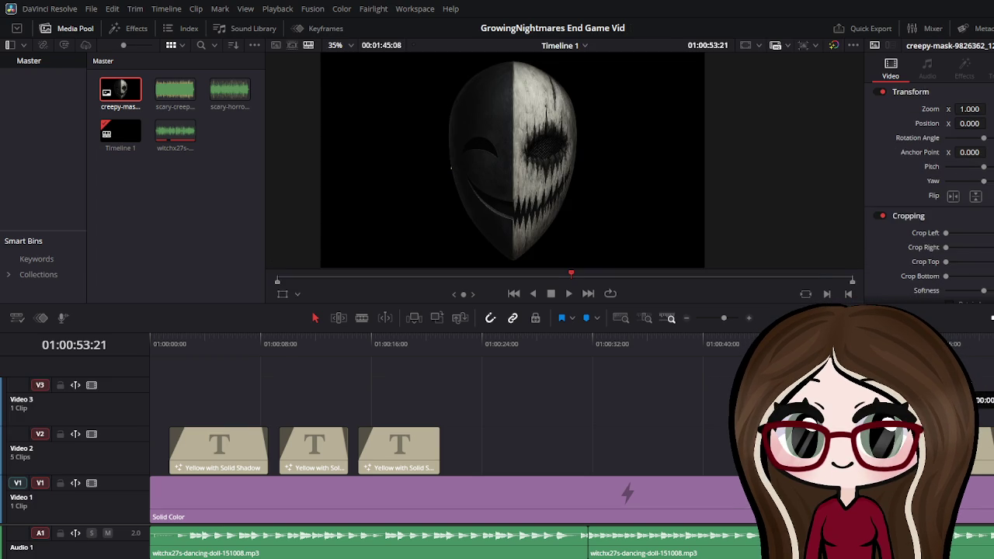
left_click_drag(983, 400, 988, 397)
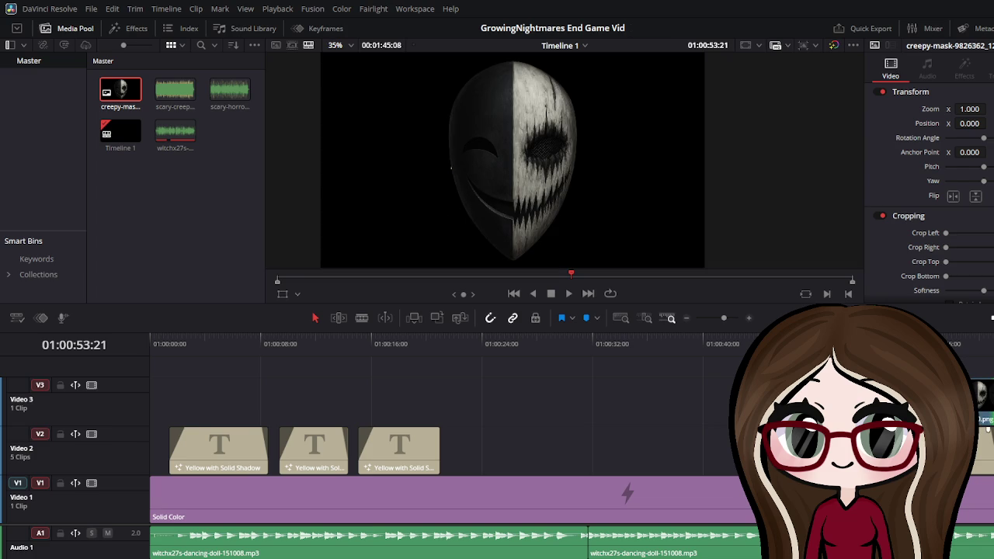
Reposition the creepy mask clip, settling it slightly later under the Sweet Dreams title
left_click(985, 451)
left_click_drag(982, 396, 981, 450)
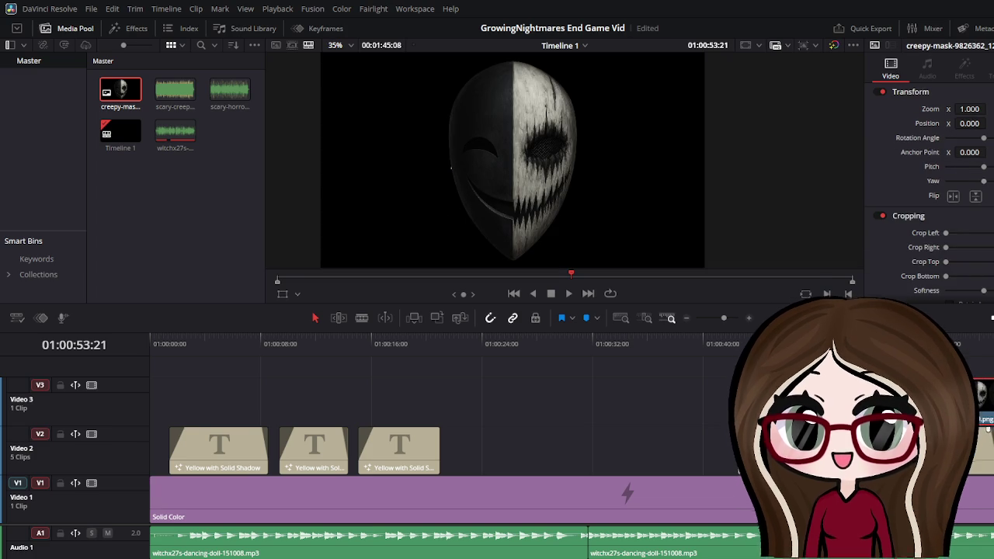
key("ctrl+z")
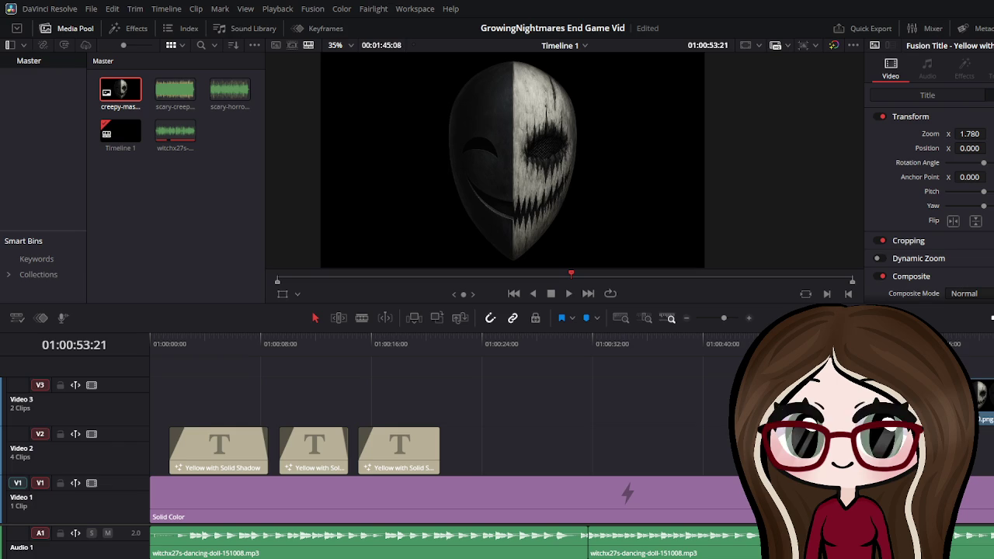
left_click_drag(982, 396, 980, 451)
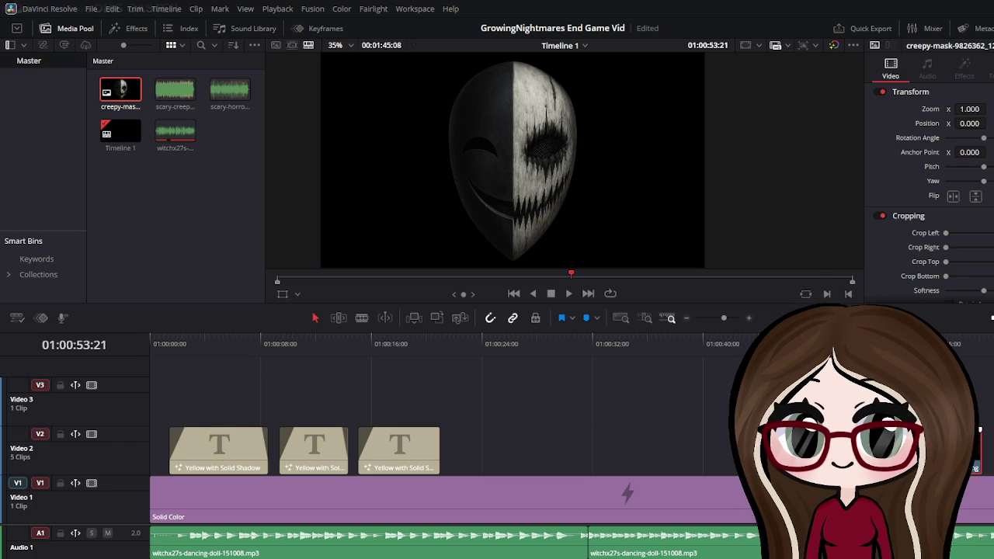
key("ctrl+z")
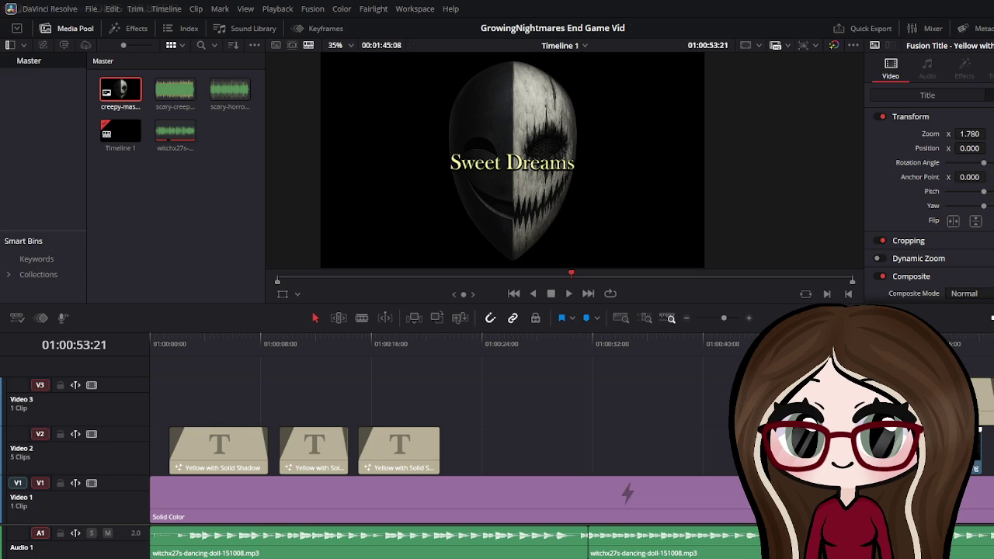
left_click(980, 428)
left_click_drag(980, 429, 987, 429)
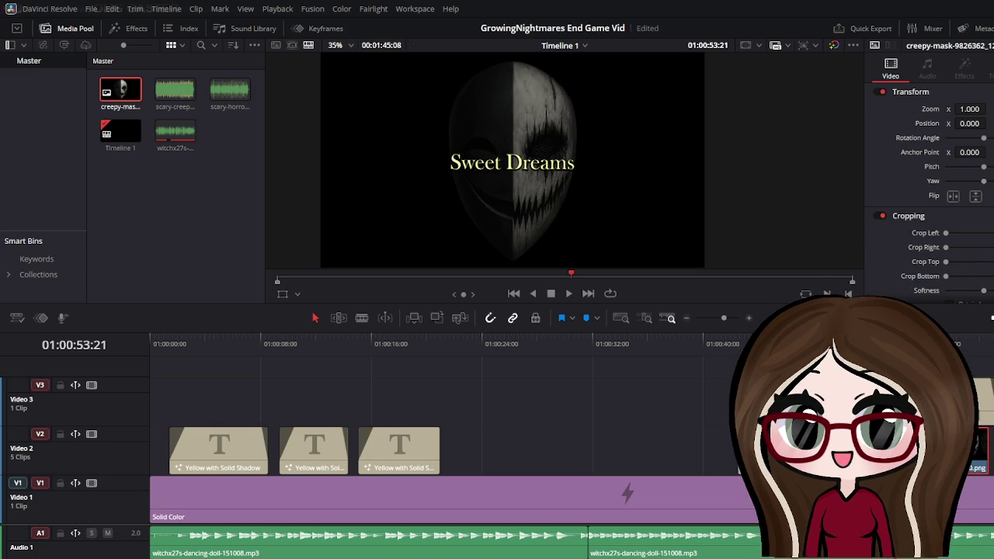
scroll(928, 194, "down", 5)
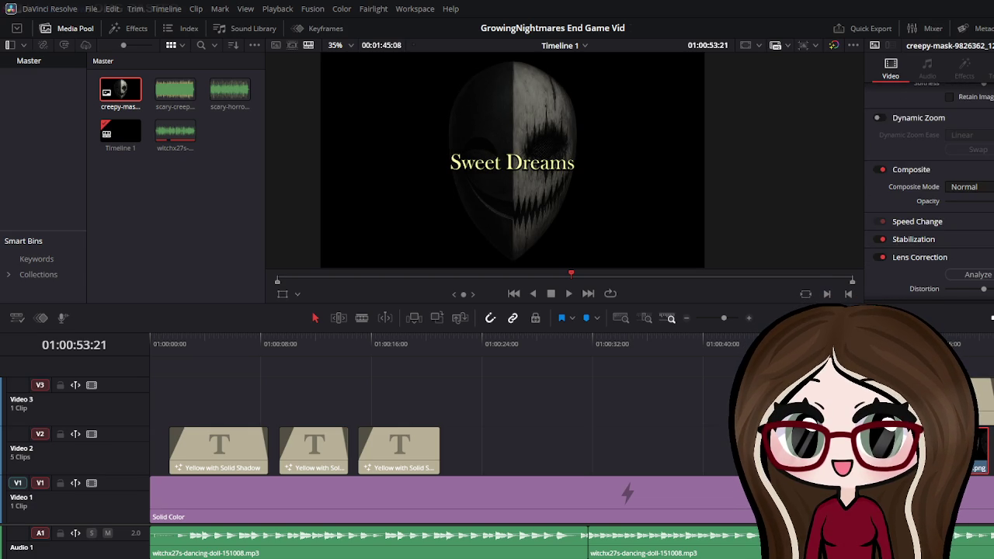
Lower the mask's opacity toward black and play back the ending from about 33 seconds
left_click_drag(992, 201, 965, 201)
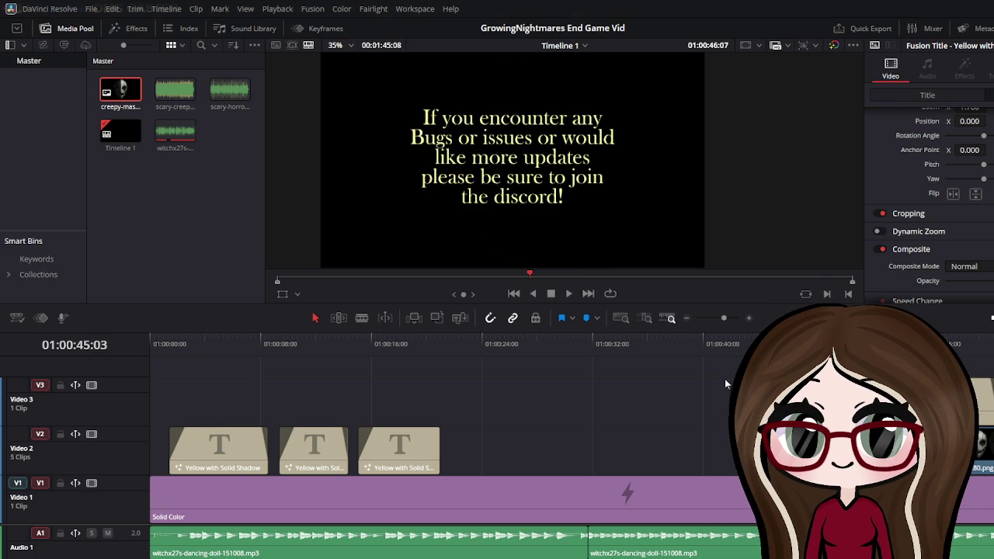
left_click_drag(896, 344, 614, 343)
left_click(566, 293)
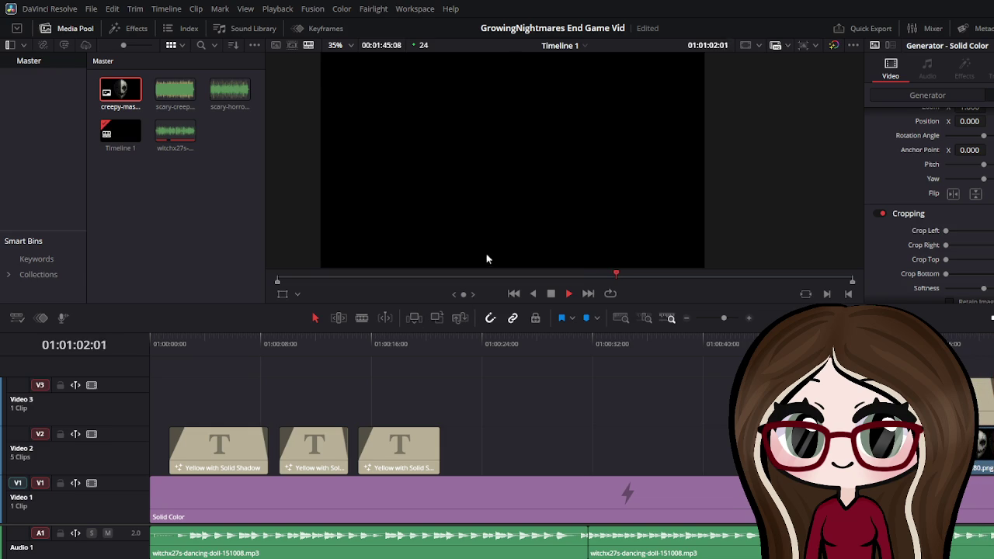
key("space")
Move the discord title clip earlier on Video 2, to about 01:00:32
left_click(985, 435)
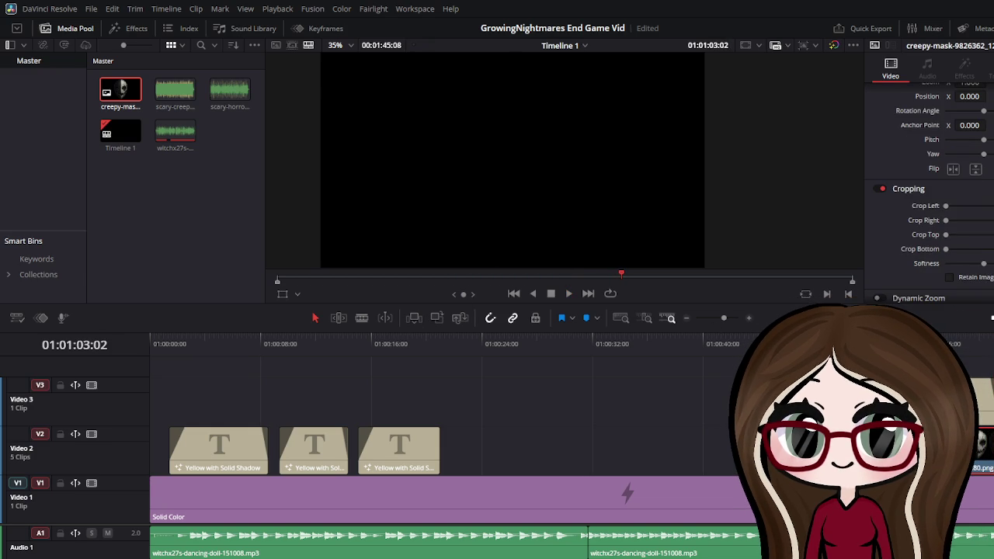
key("ctrl+shift+a")
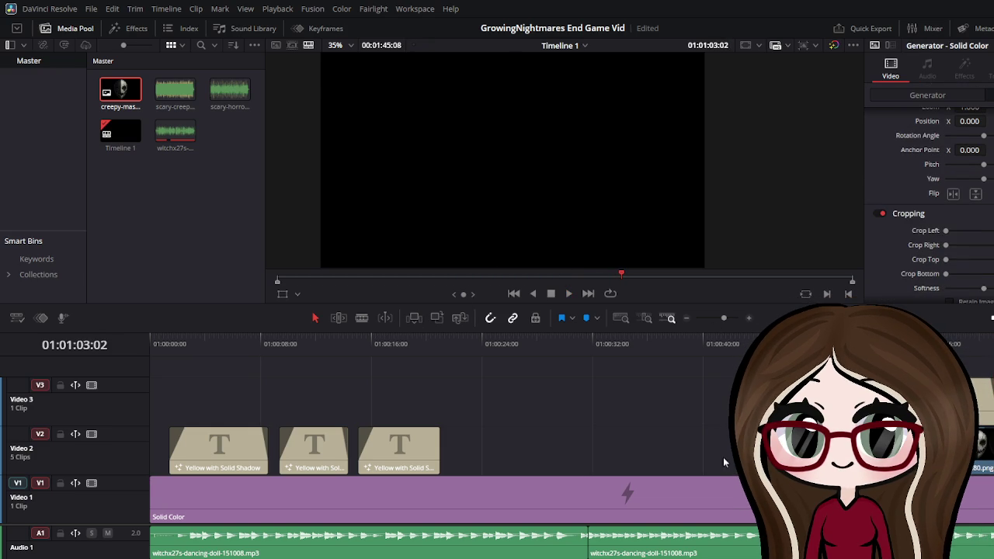
left_click_drag(724, 463, 640, 441)
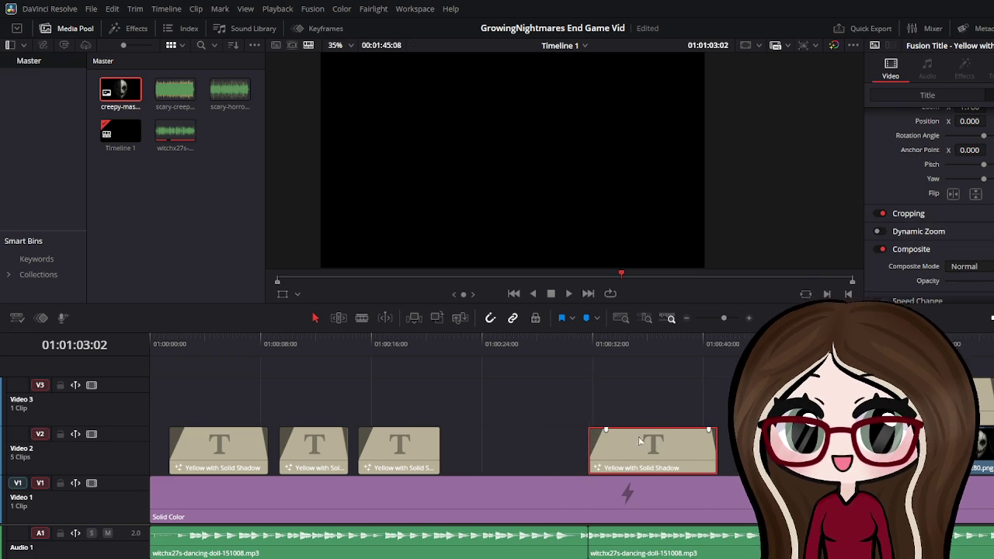
key("ctrl+shift+a")
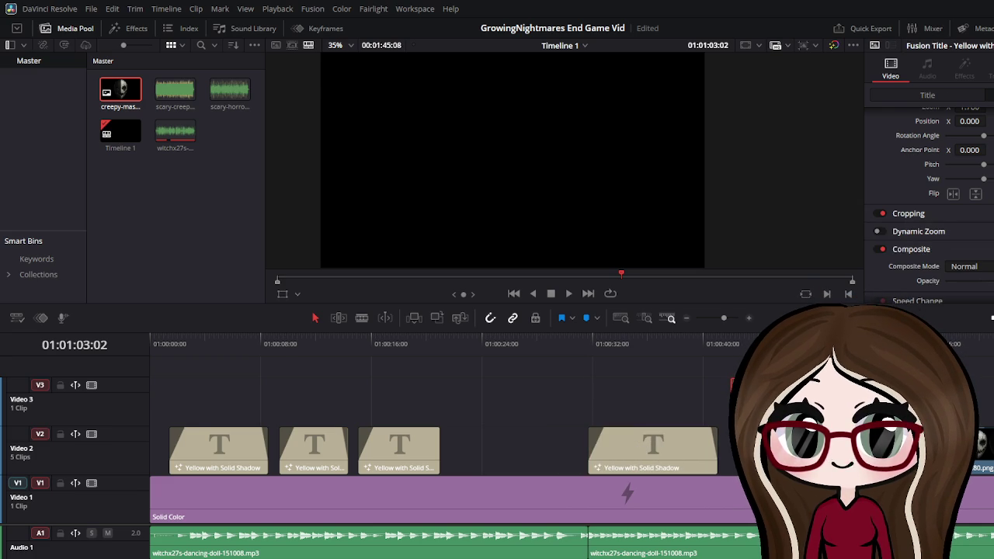
key("v")
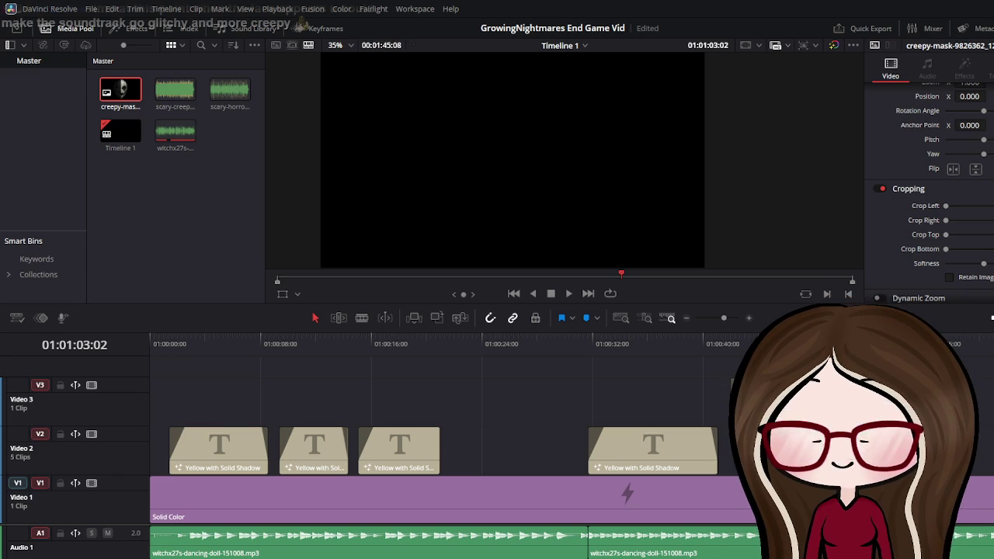
left_click_drag(894, 390, 729, 390)
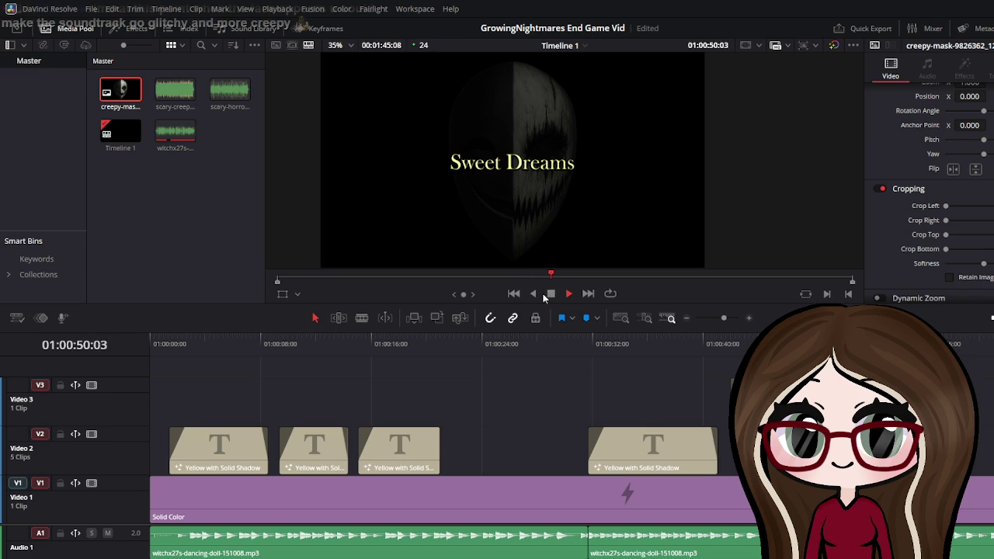
left_click(206, 187)
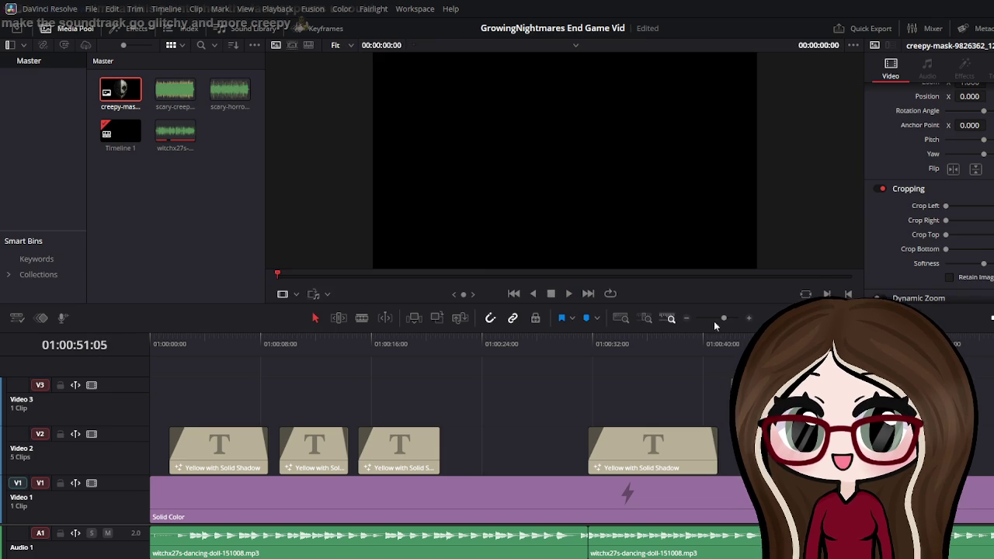
left_click(715, 326)
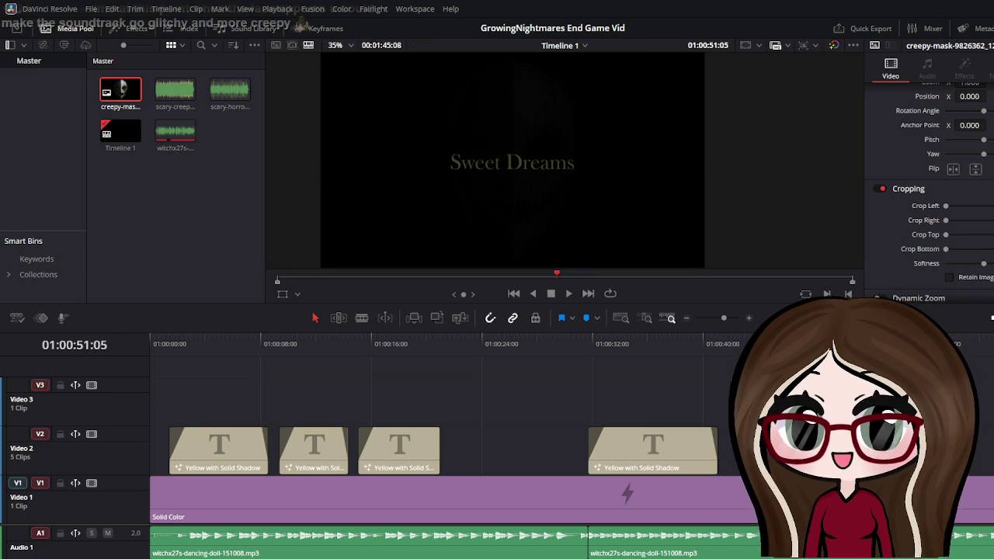
left_click(567, 296)
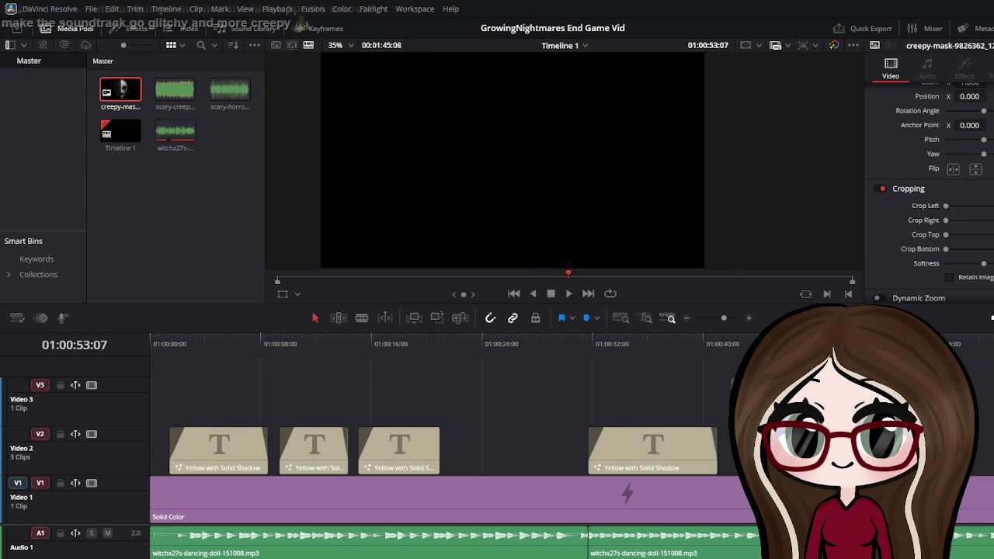
left_click_drag(668, 342, 109, 371)
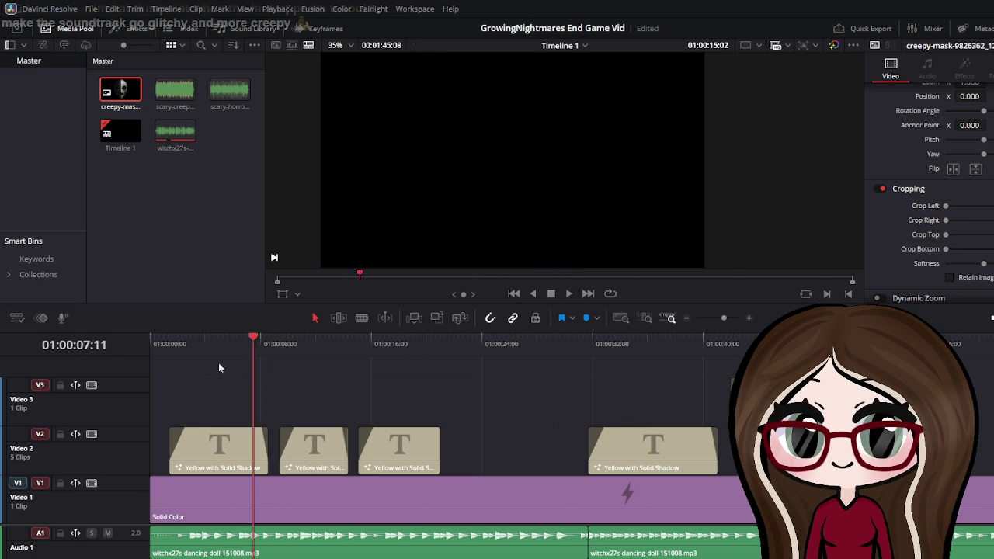
left_click(569, 295)
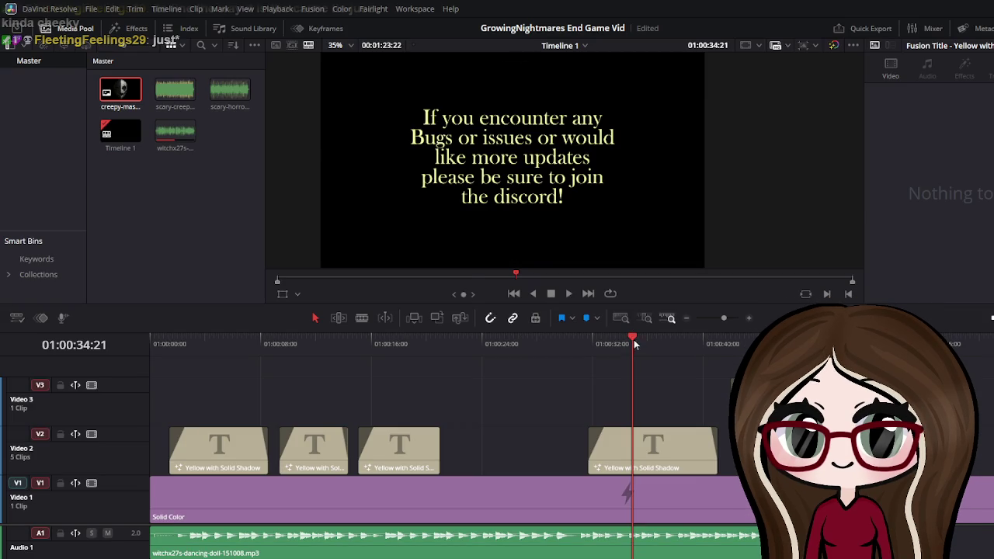
left_click_drag(634, 345, 524, 345)
left_click(569, 294)
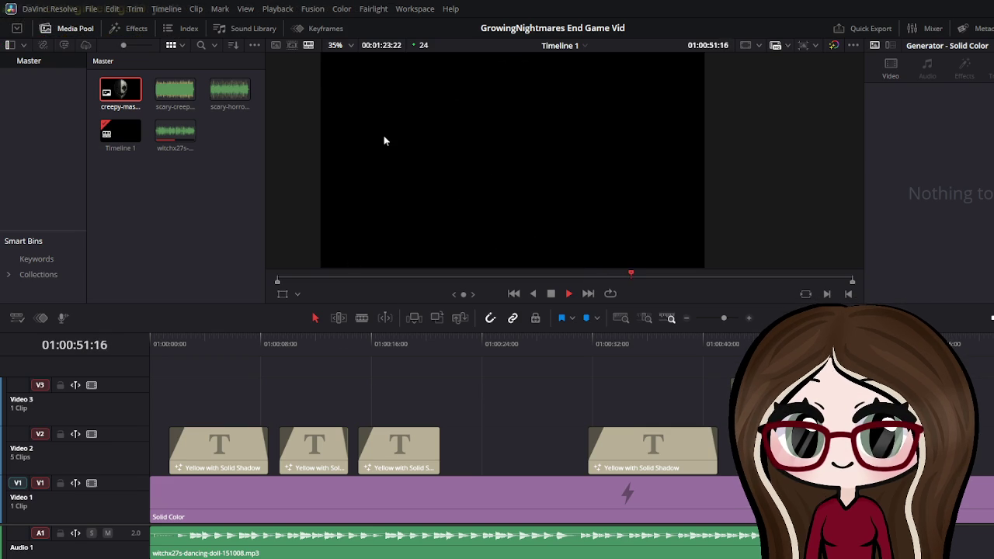
left_click(567, 293)
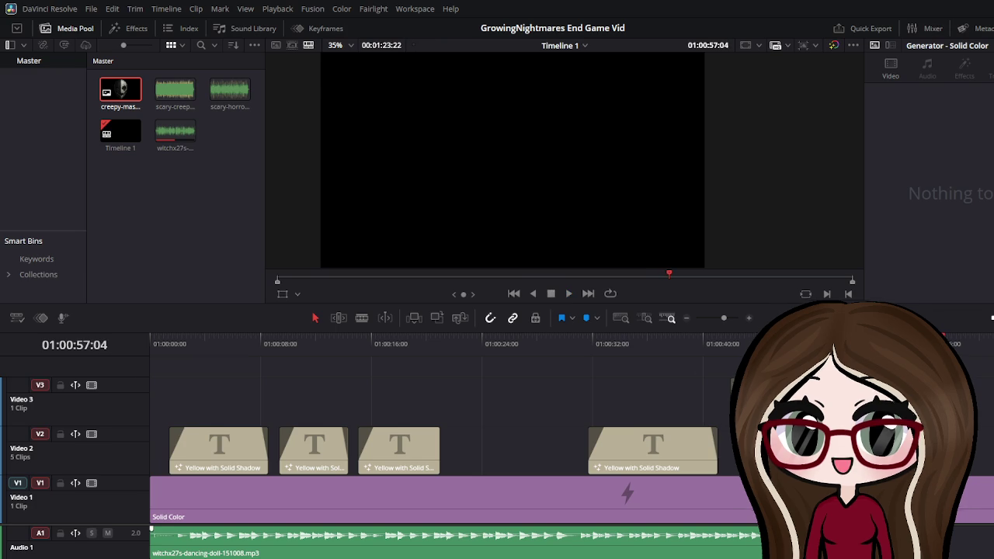
left_click(776, 497)
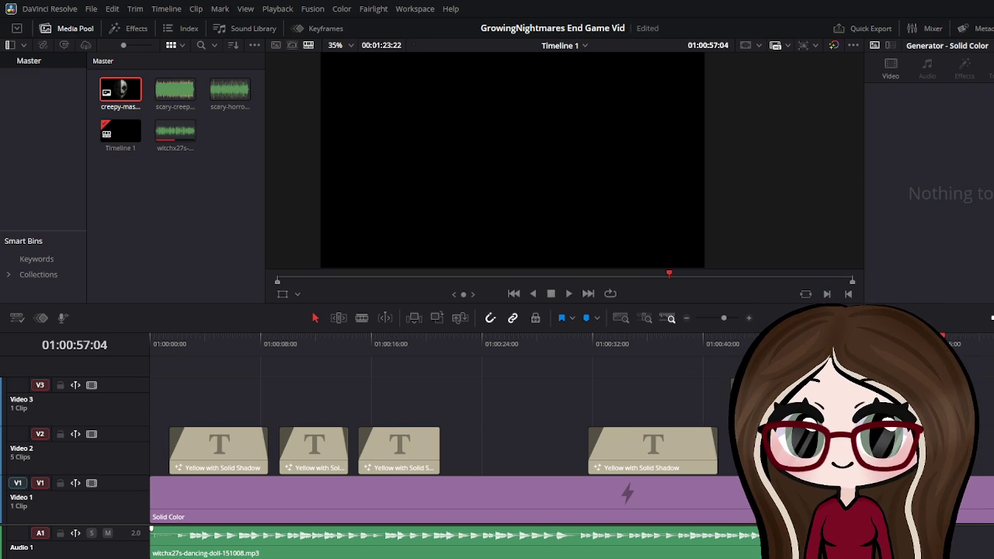
left_click_drag(623, 276, 610, 293)
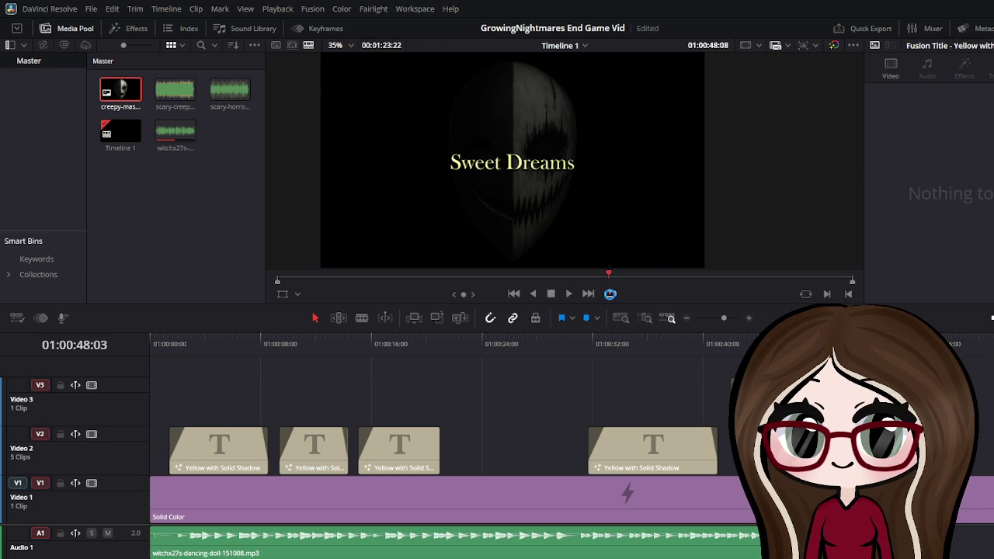
left_click(569, 293)
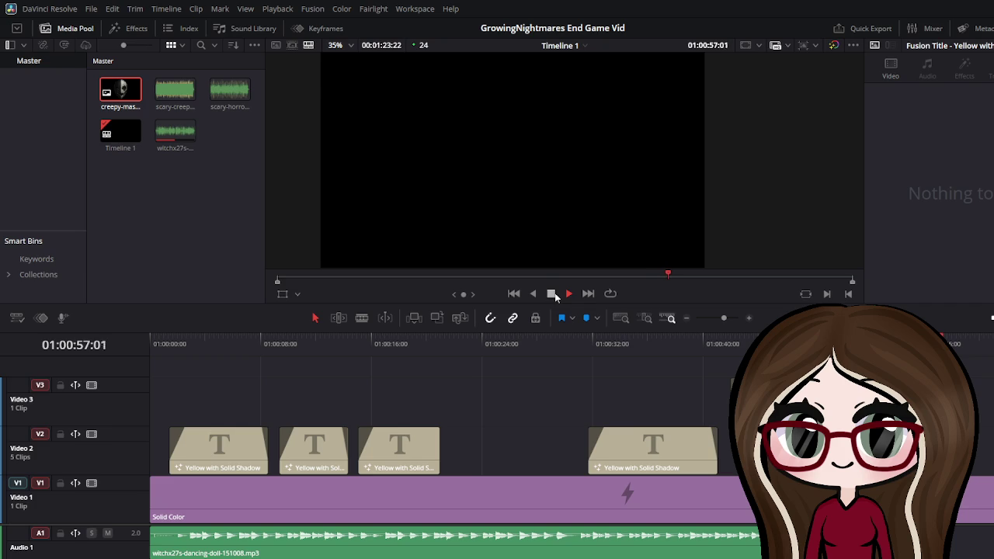
left_click(152, 536)
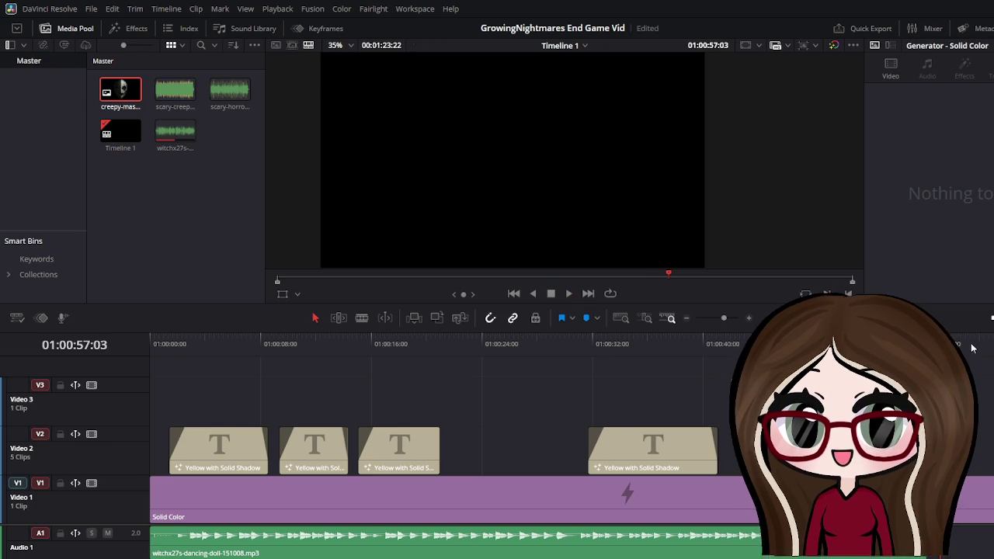
key("Up")
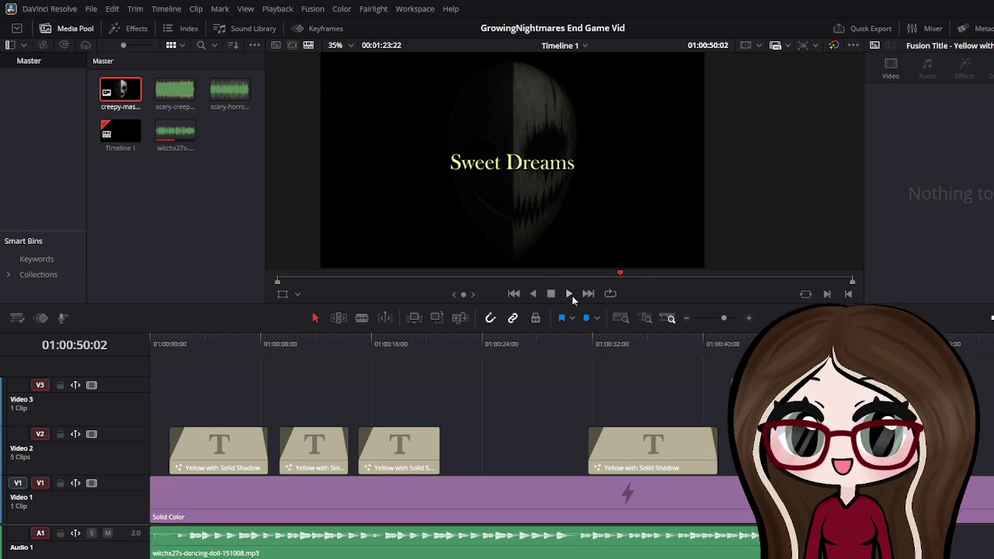
left_click(568, 294)
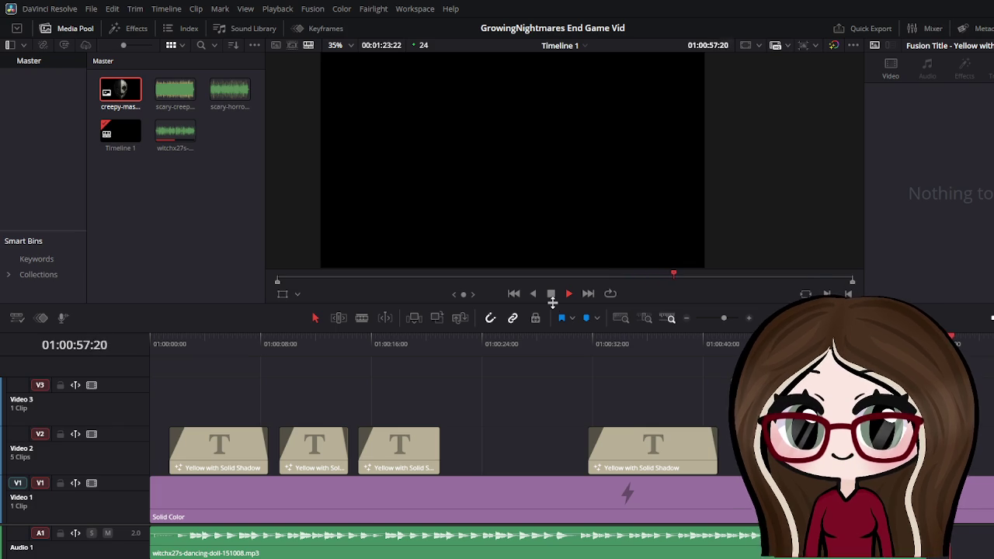
left_click(552, 295)
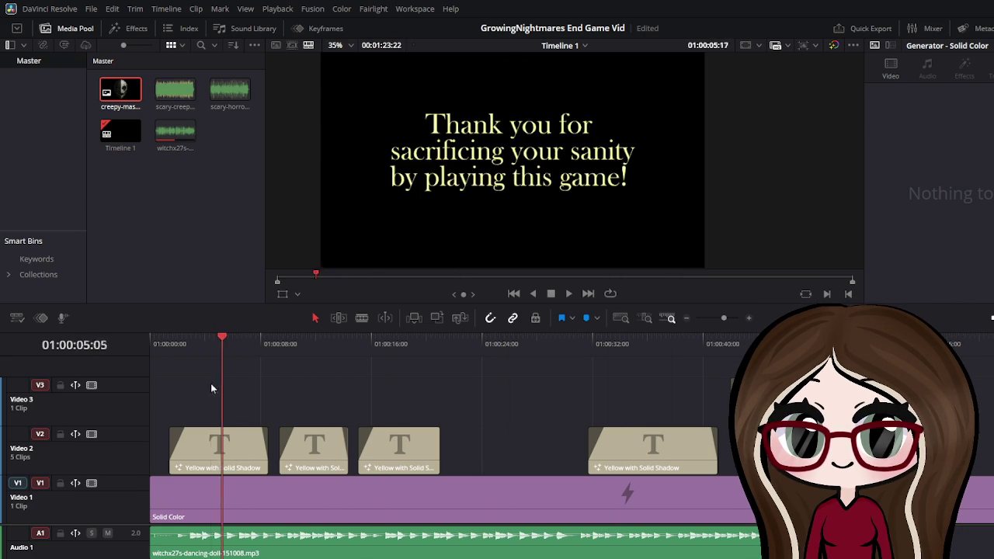
left_click_drag(946, 343, 90, 409)
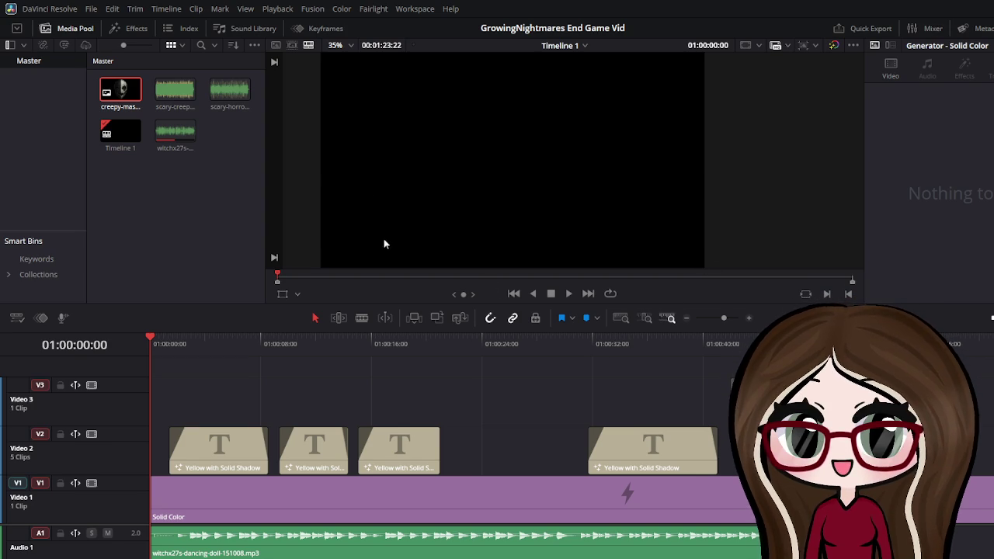
left_click(571, 295)
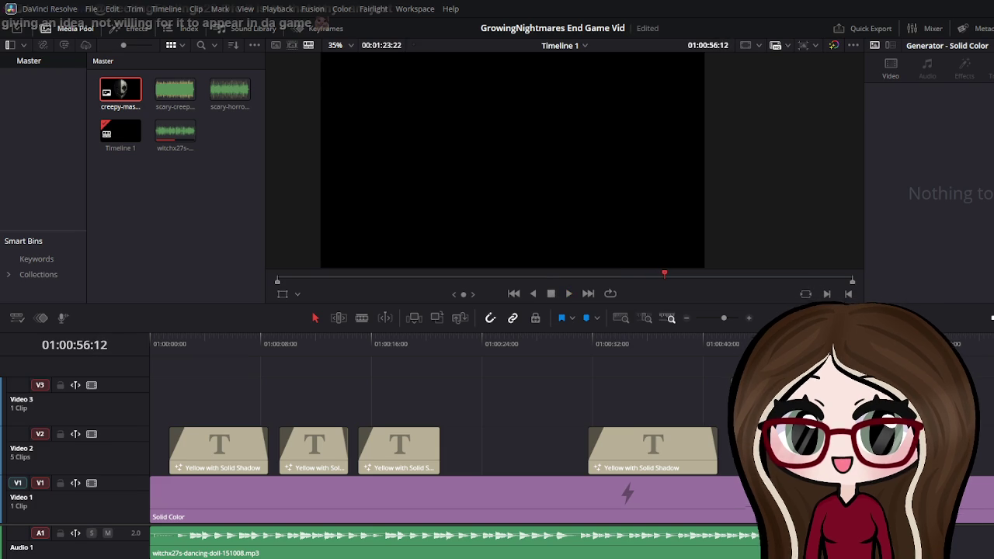
mouse_move(679, 452)
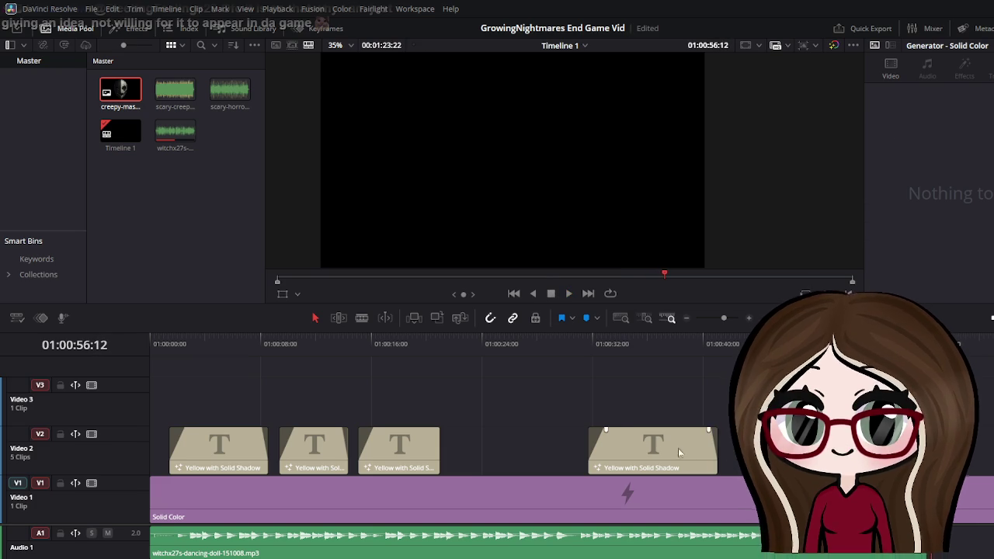
Nudge the discord title slightly earlier and change 'Bugs' to lowercase 'bugs'
left_click_drag(710, 469, 699, 470)
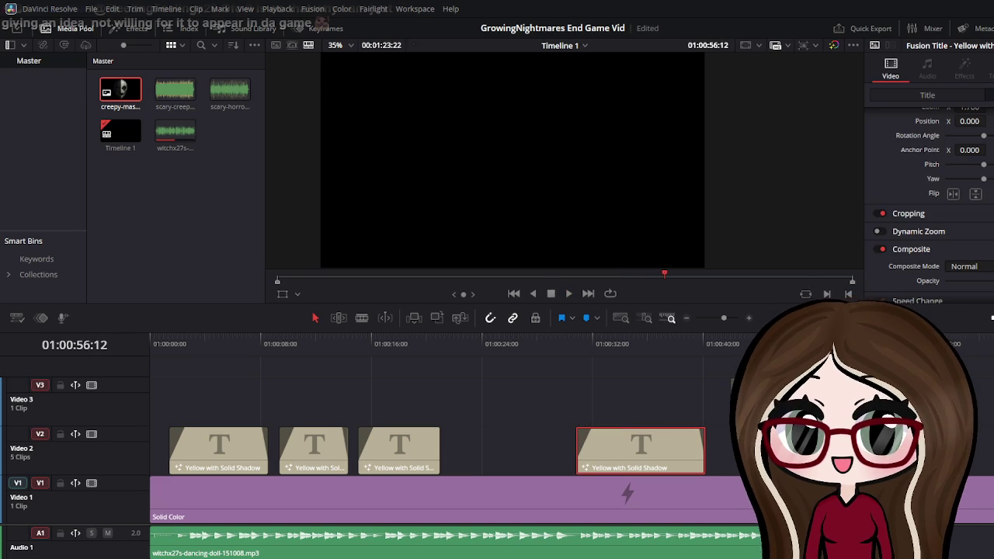
left_click(947, 96)
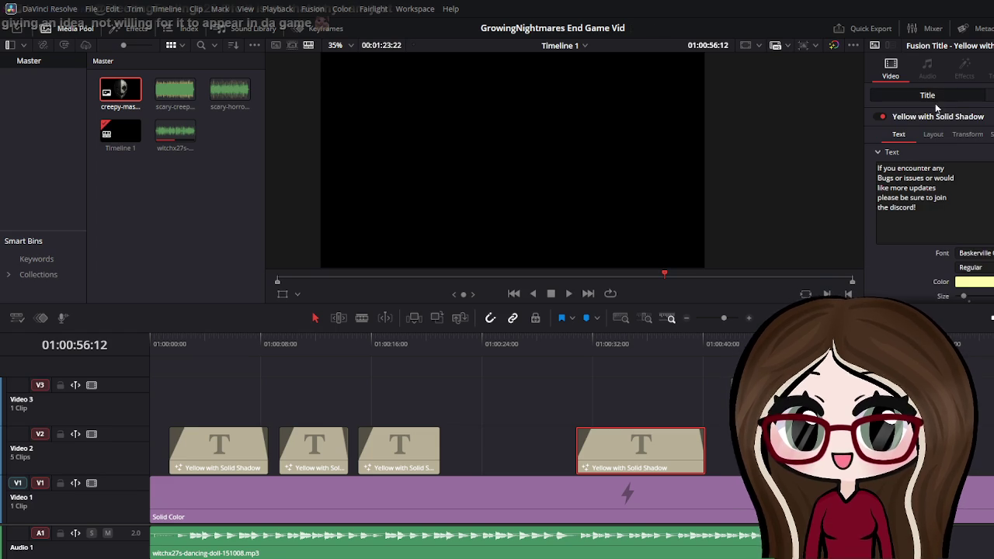
left_click(890, 168)
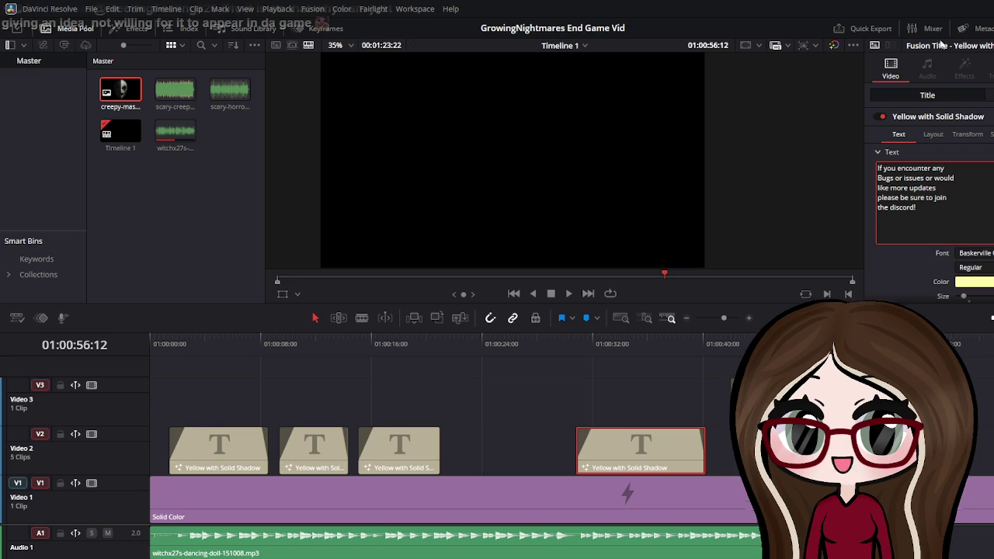
key("BackSpace")
type("b")
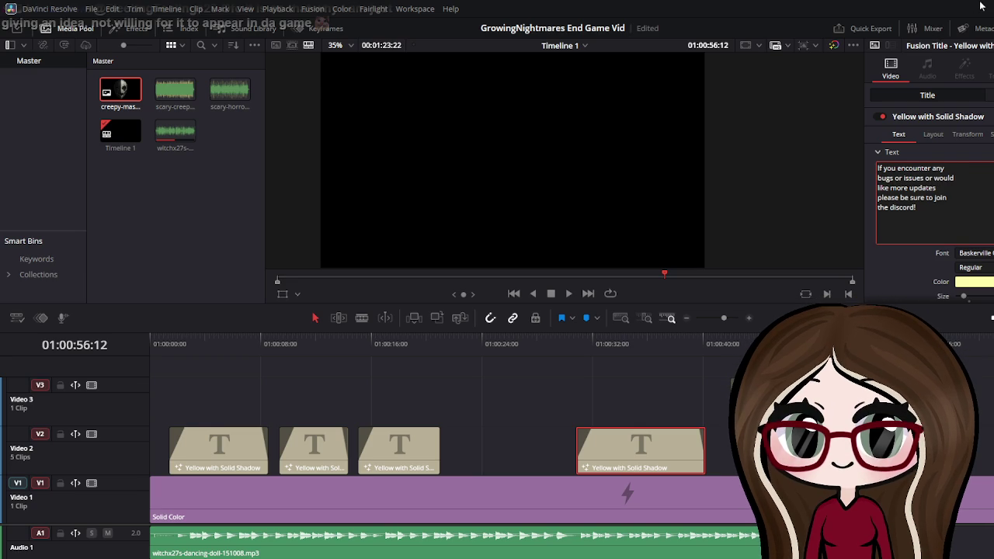